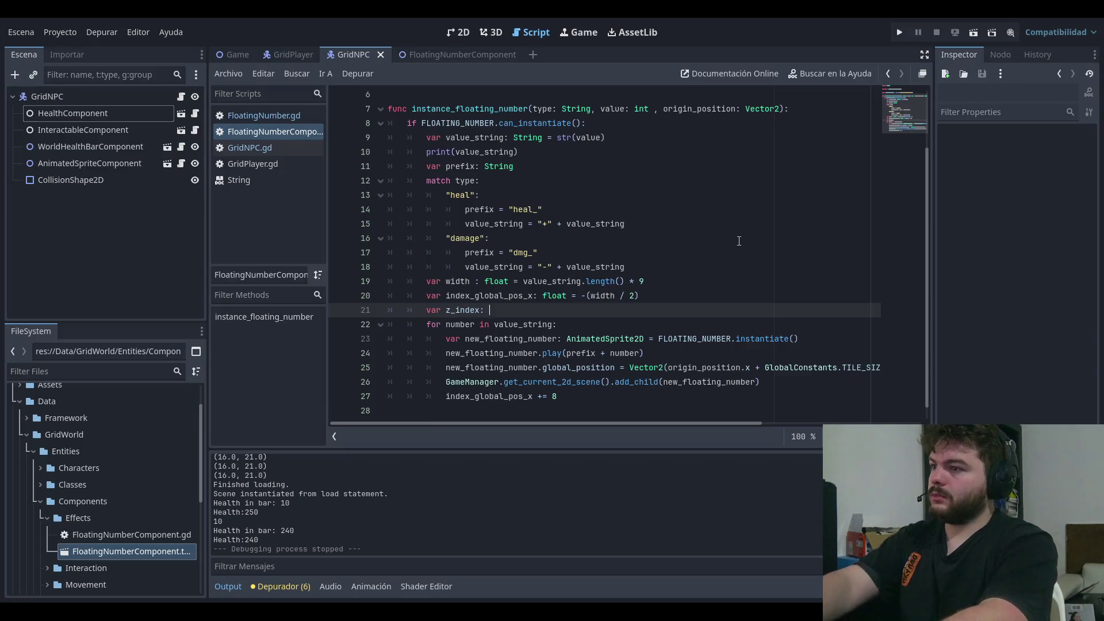
# - Initialize z_index_relative to 0 and add a new_floating_number.z_index line inside the loop
pyautogui.write('int = 0')
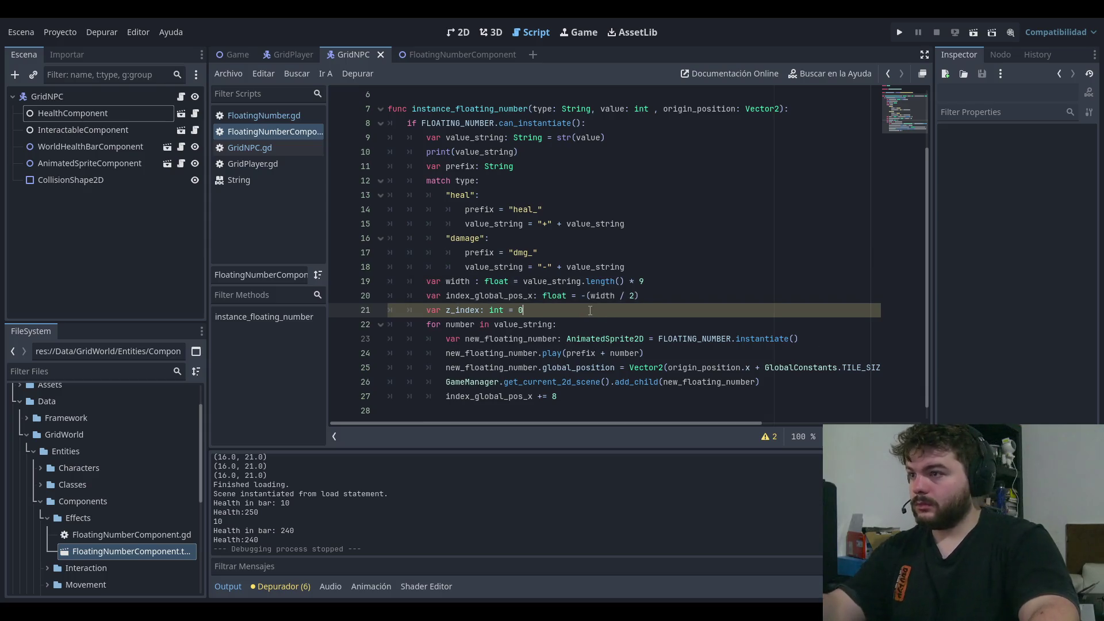
pyautogui.click(615, 330)
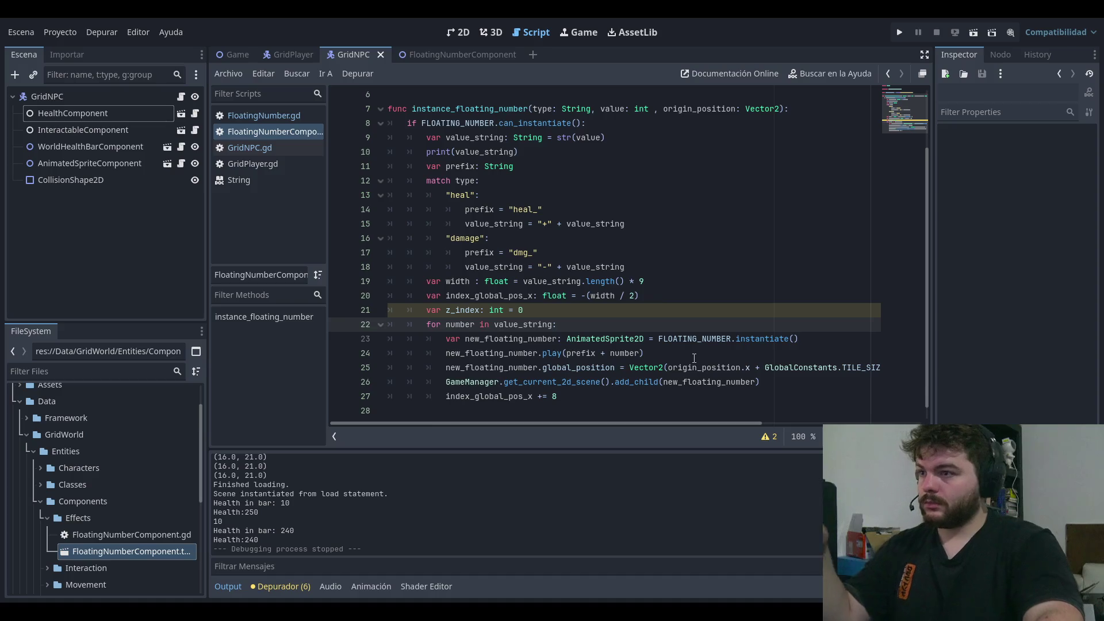
pyautogui.click(446, 382)
pyautogui.press('Return')
pyautogui.press('Up')
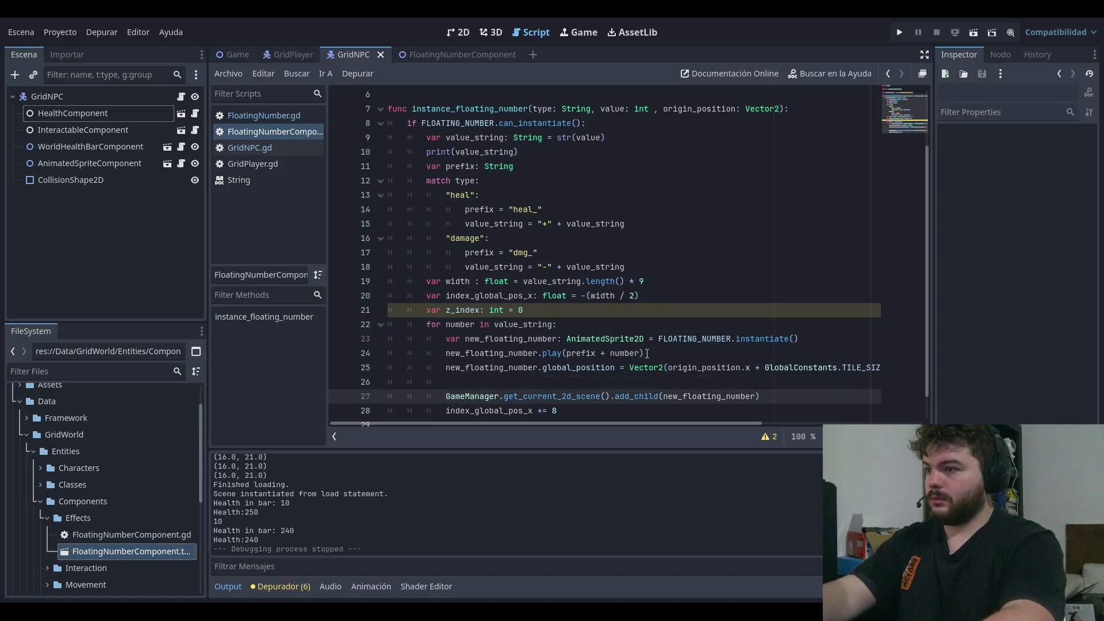
pyautogui.write('flo')
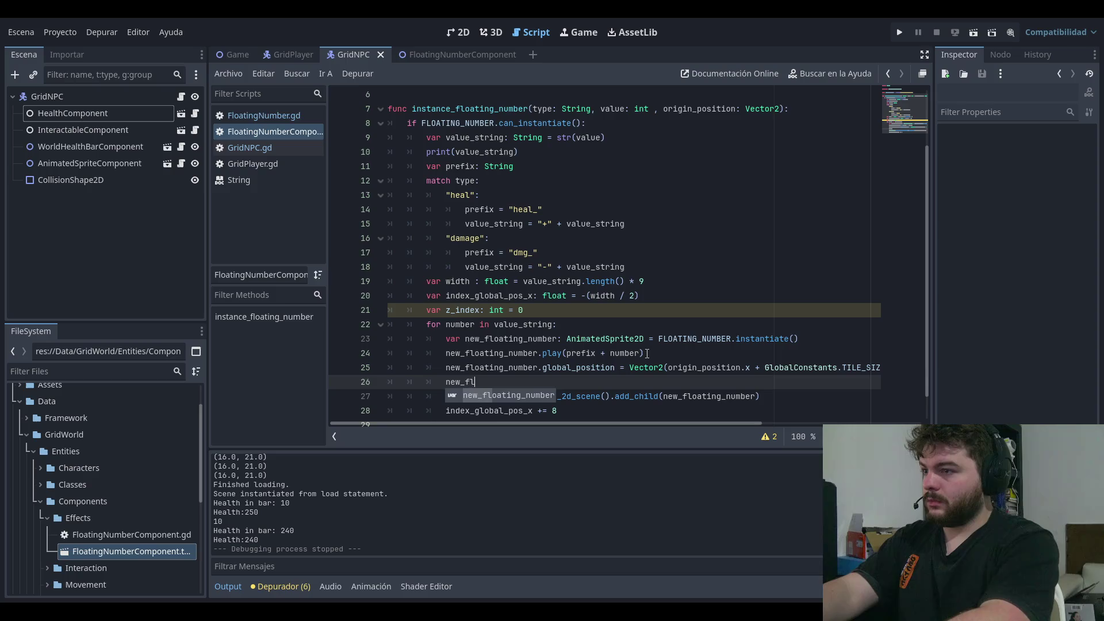
pyautogui.press('Return')
pyautogui.write('.<')
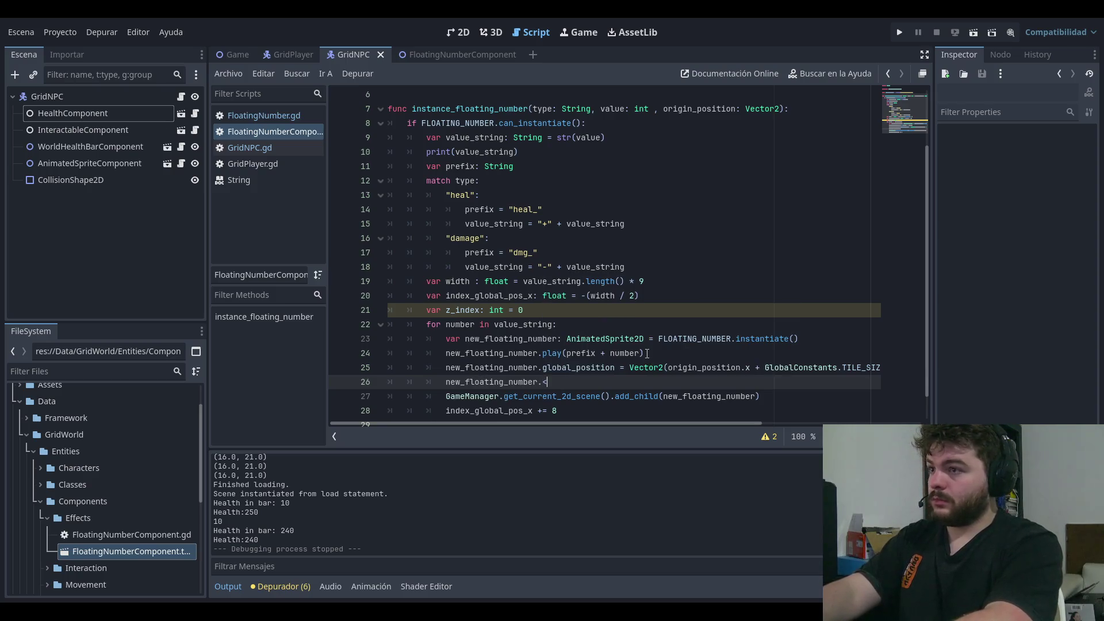
pyautogui.press('BackSpace')
pyautogui.write('z_ind')
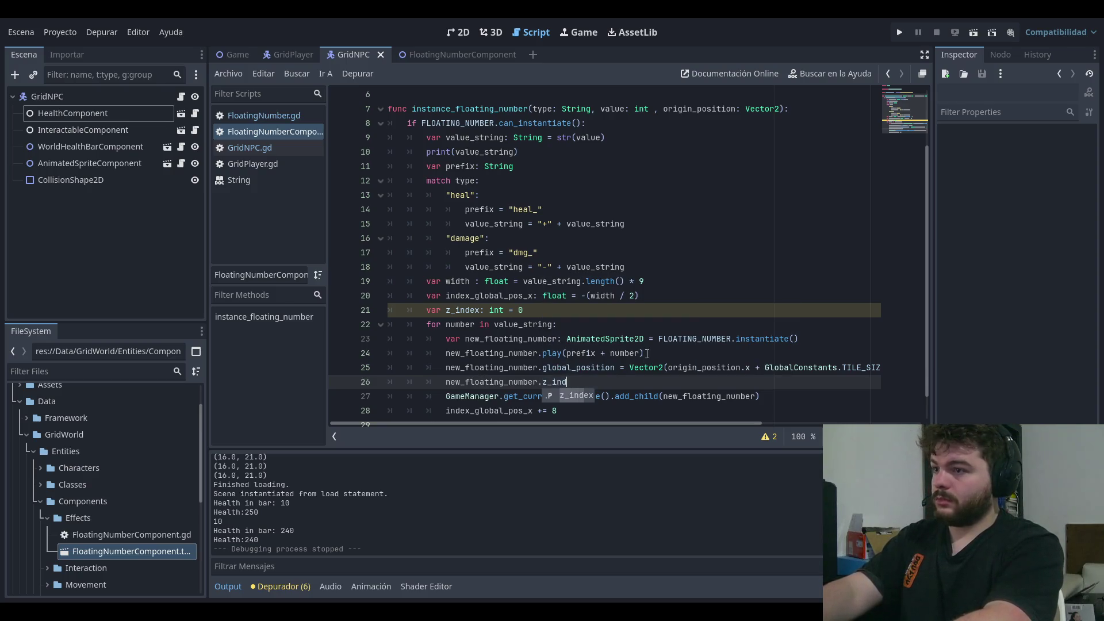
pyautogui.write('ex = z')
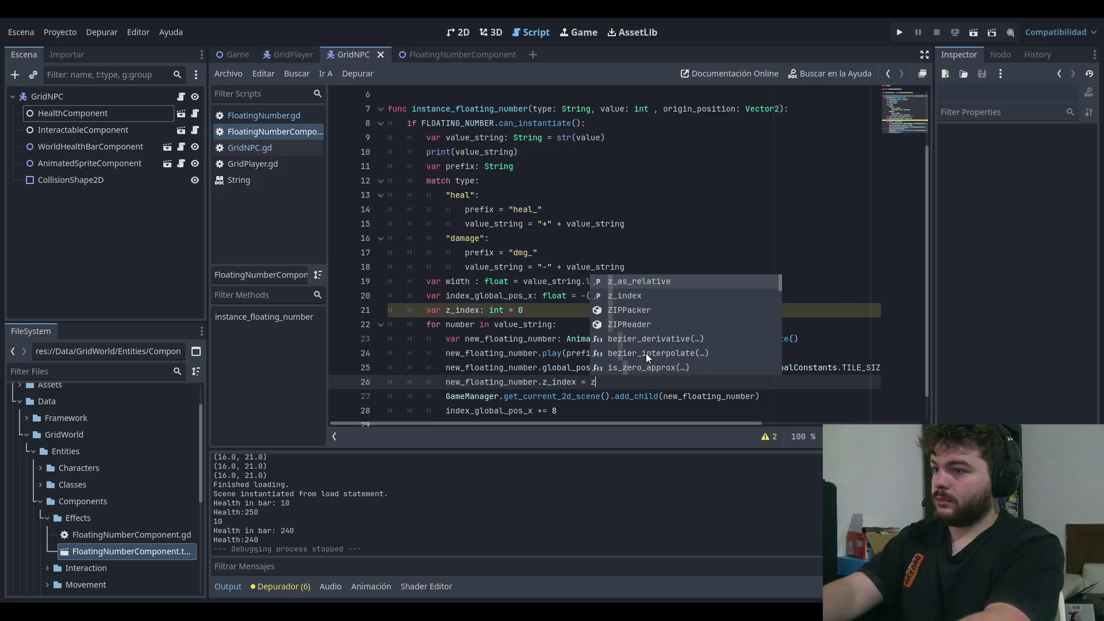
pyautogui.press('Down')
pyautogui.press('Return')
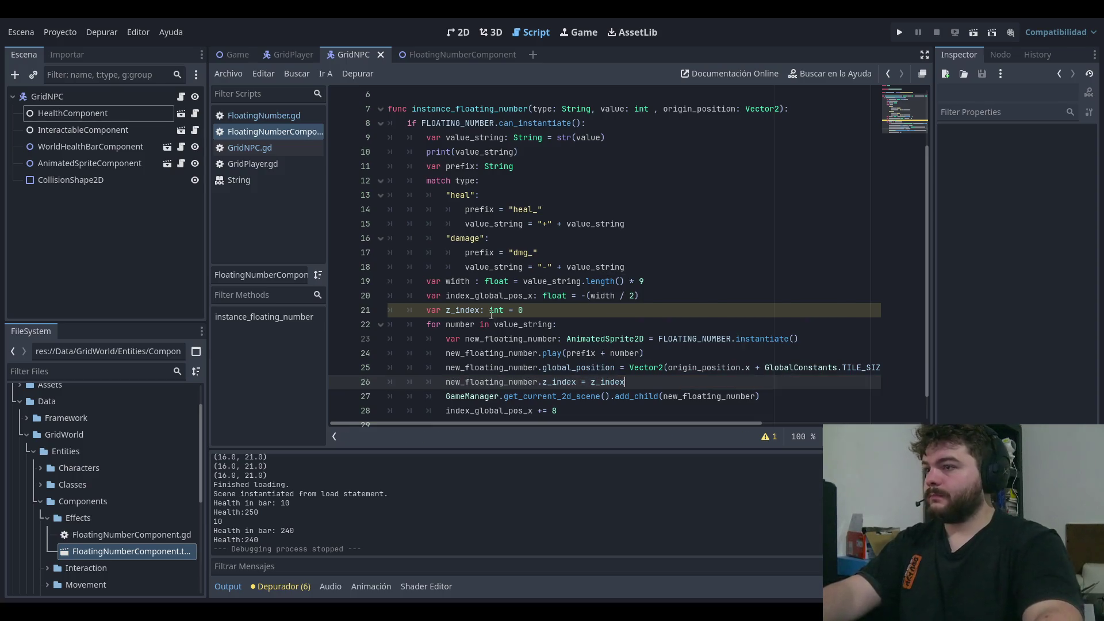
# - Assign z_index_relative as the value of new_floating_number.z_index on line 26
pyautogui.click(451, 310)
pyautogui.write('_relative')
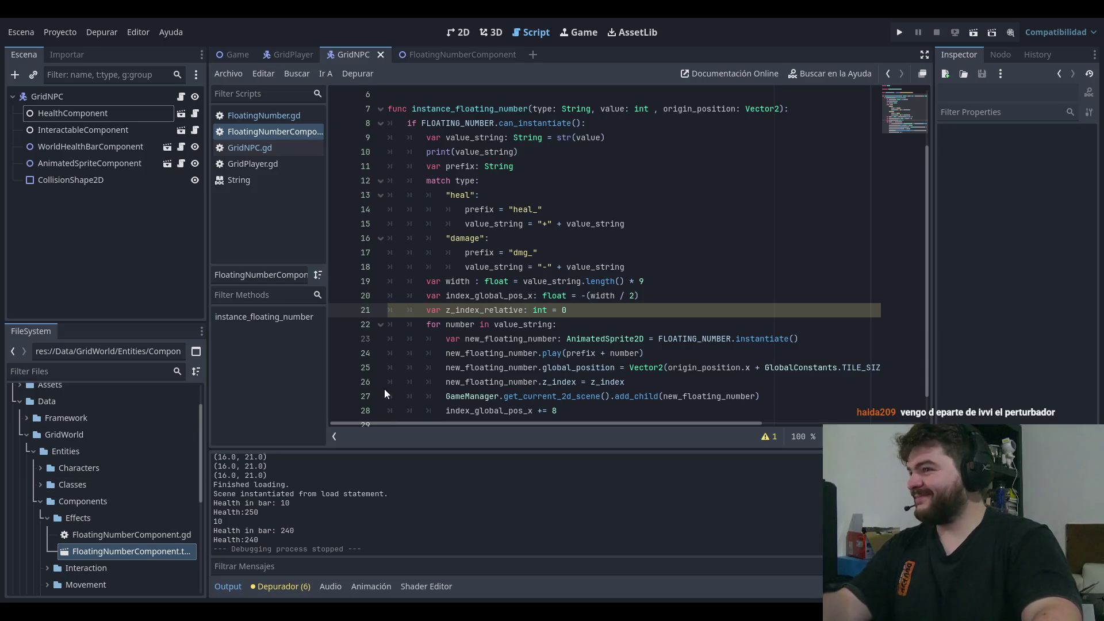
pyautogui.doubleClick(504, 311)
pyautogui.hotkey('ctrl', 'c')
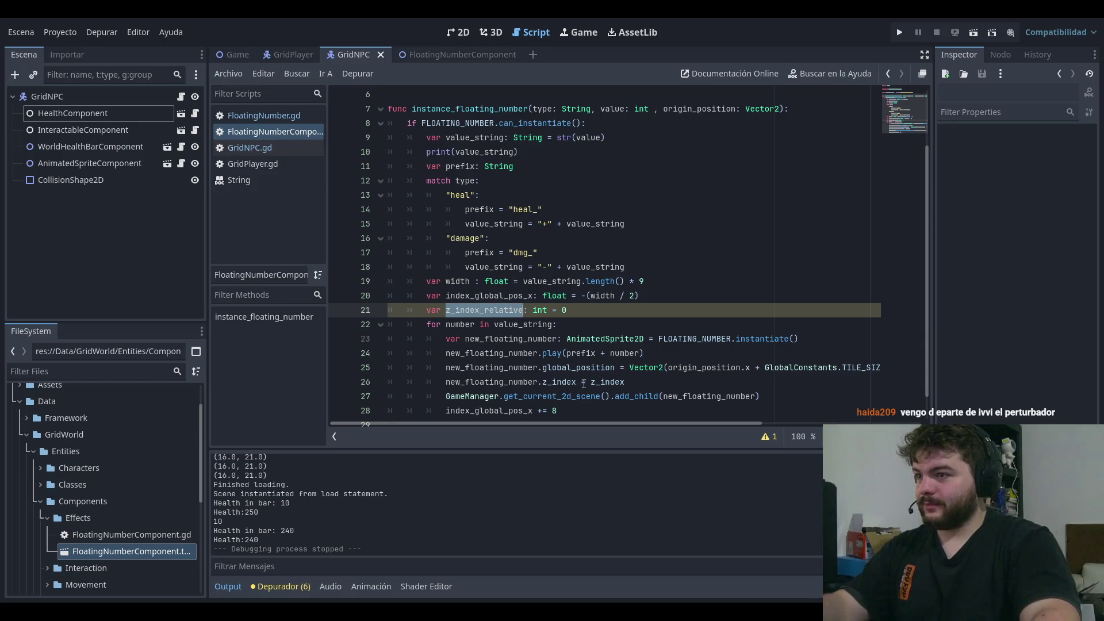
pyautogui.doubleClick(607, 382)
pyautogui.hotkey('ctrl', 'v')
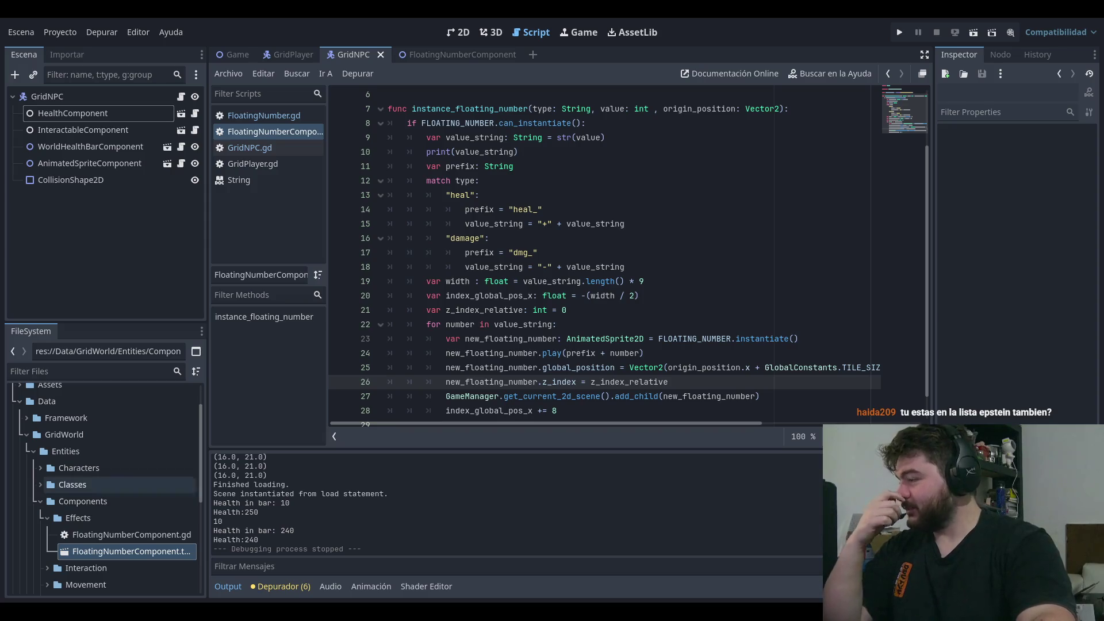
# - Add `z_index_relative -= 1` as the last line of the floating-number loop
pyautogui.press('Up')
pyautogui.press('Up')
pyautogui.press('Up')
pyautogui.scroll(-1, 707, 306)
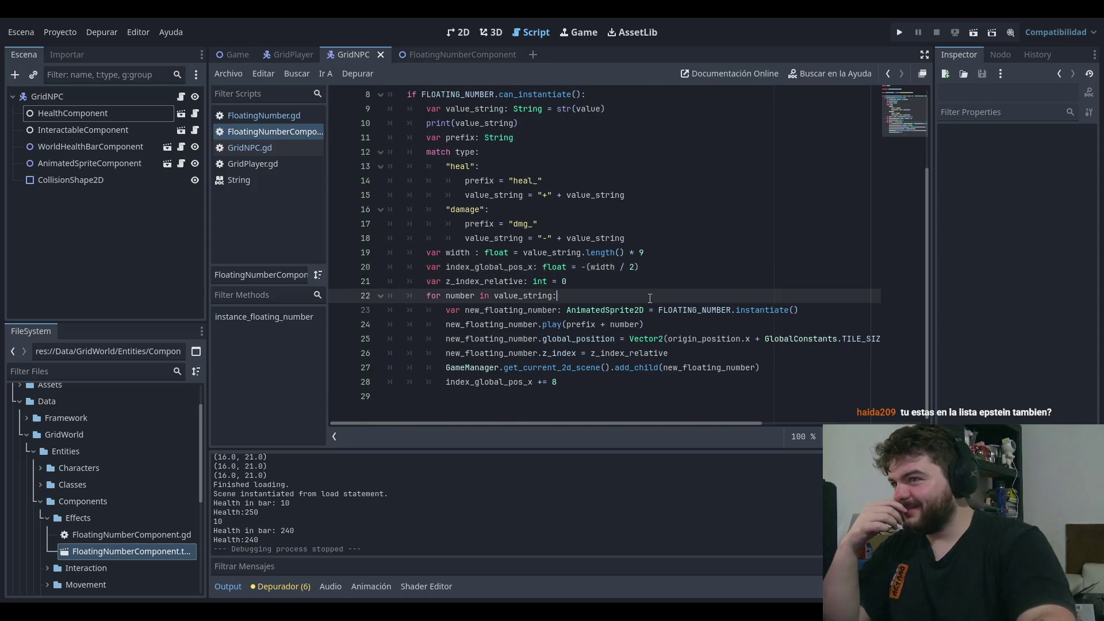
pyautogui.click(702, 351)
pyautogui.press('Up')
pyautogui.press('Up')
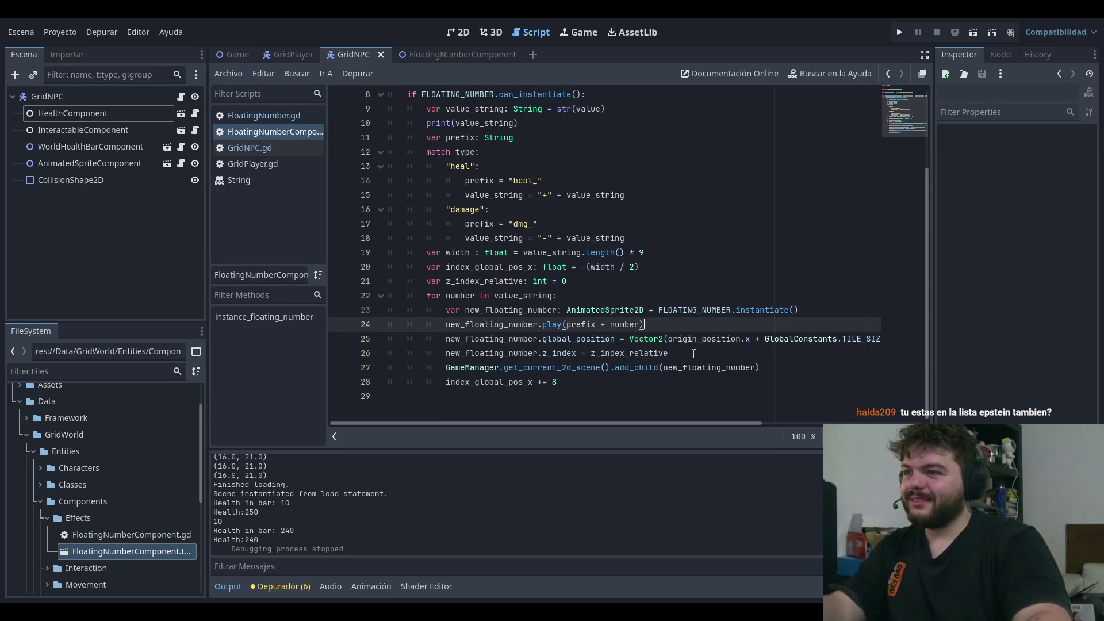
pyautogui.press('Down')
pyautogui.press('Down')
pyautogui.press('Return')
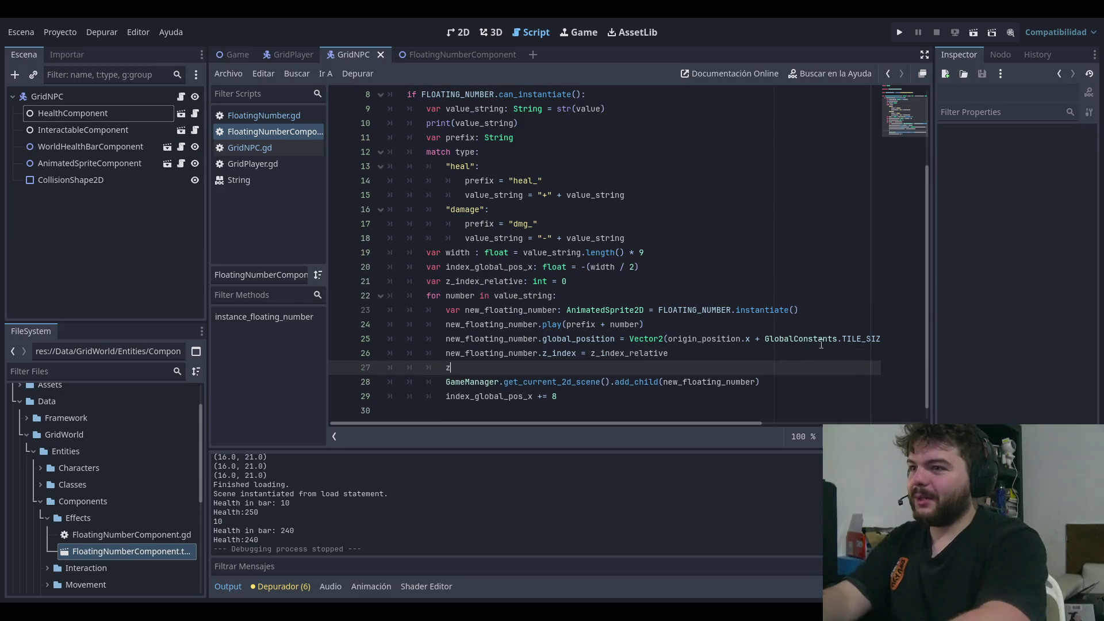
pyautogui.write('_ind')
pyautogui.press('BackSpace')
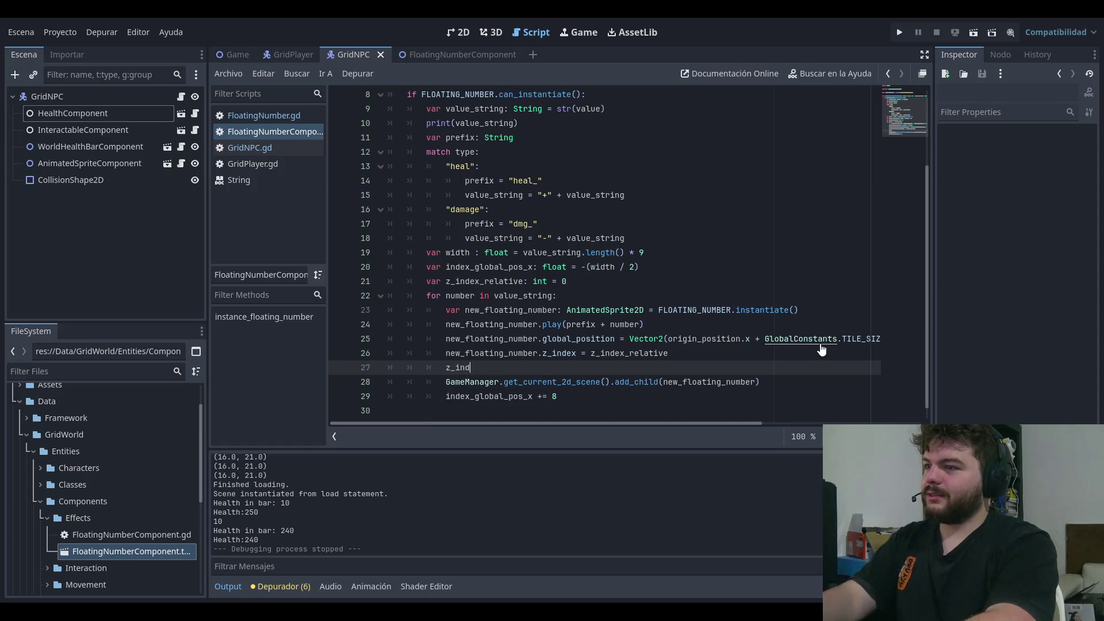
pyautogui.hotkey('alt', 'Down')
pyautogui.hotkey('alt', 'Down')
pyautogui.write('ex_relative -=')
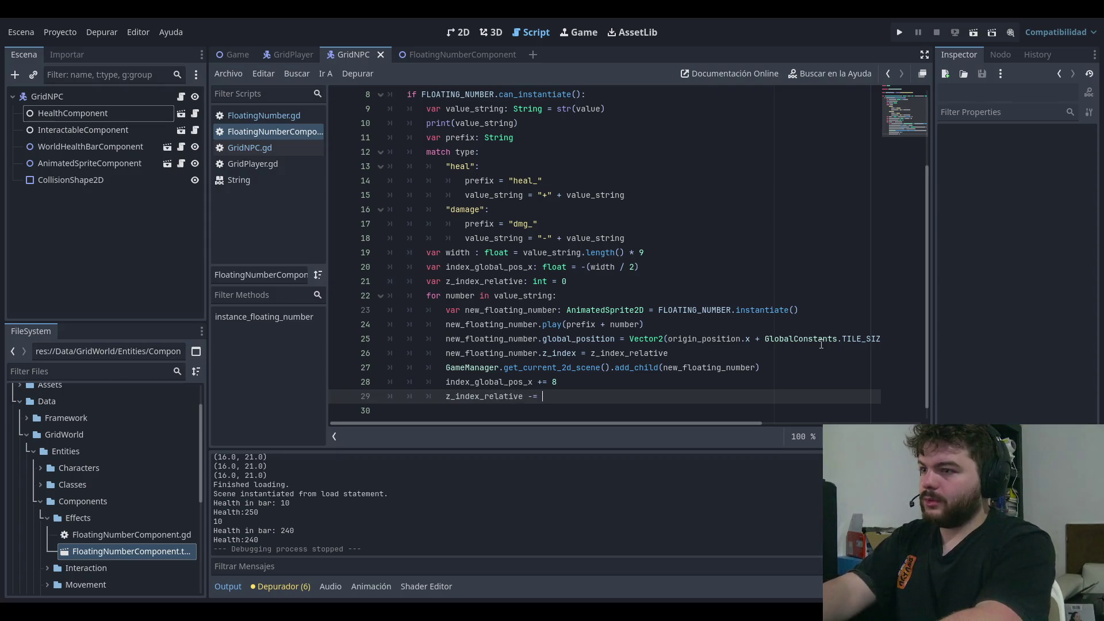
pyautogui.write('1')
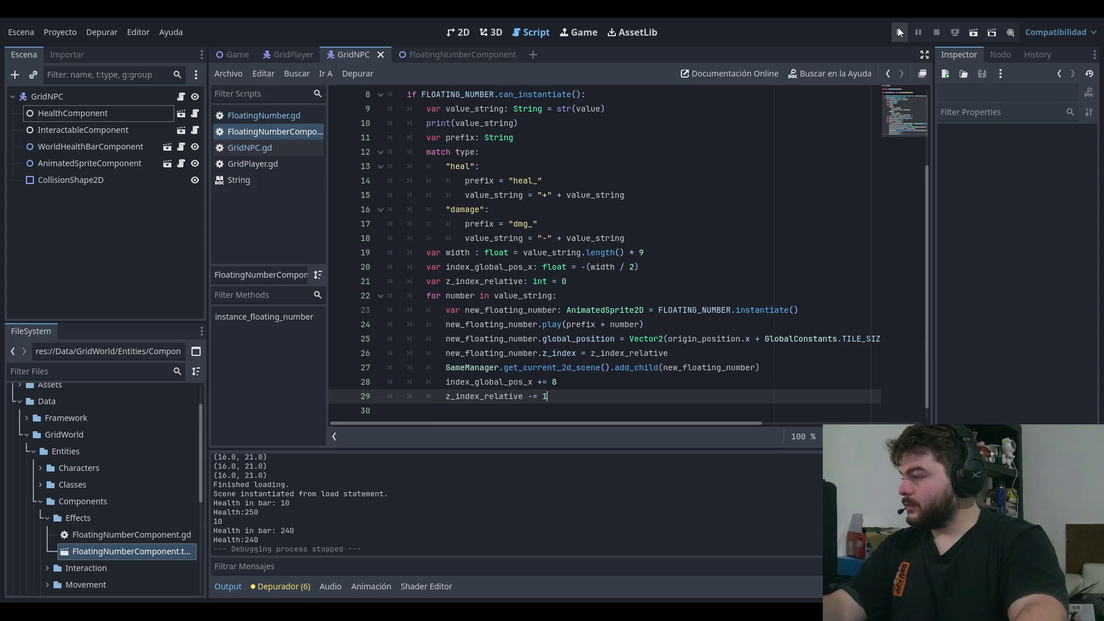
pyautogui.click(901, 31)
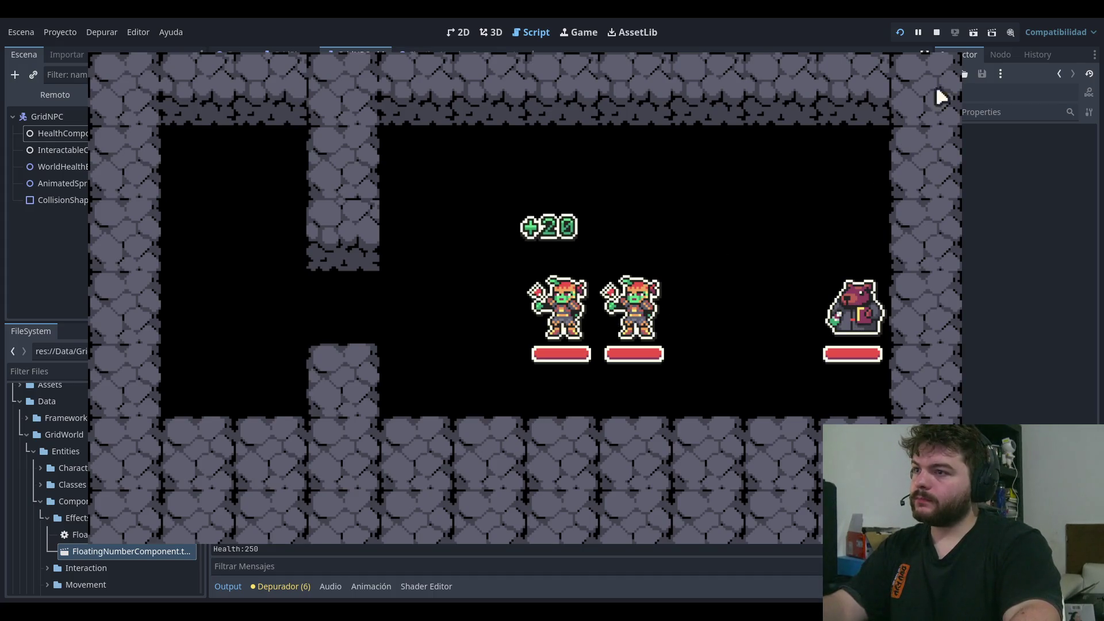
pyautogui.click(937, 32)
# - Enter 5 in the digit spacing value on line 28 and test-run the game
pyautogui.click(566, 381)
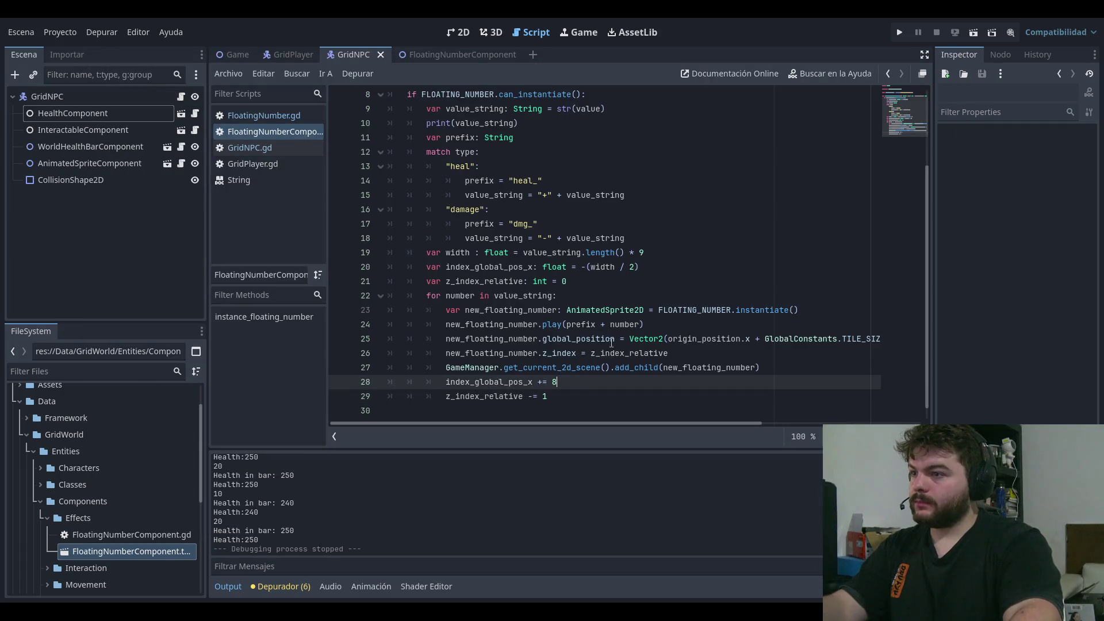
pyautogui.write('.5')
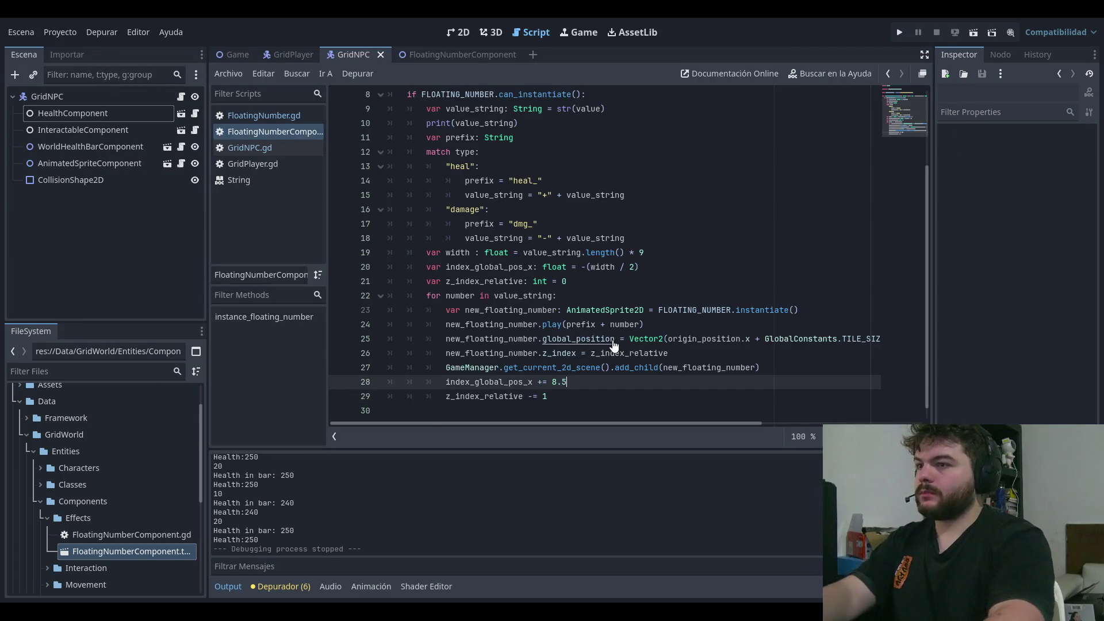
pyautogui.click(900, 33)
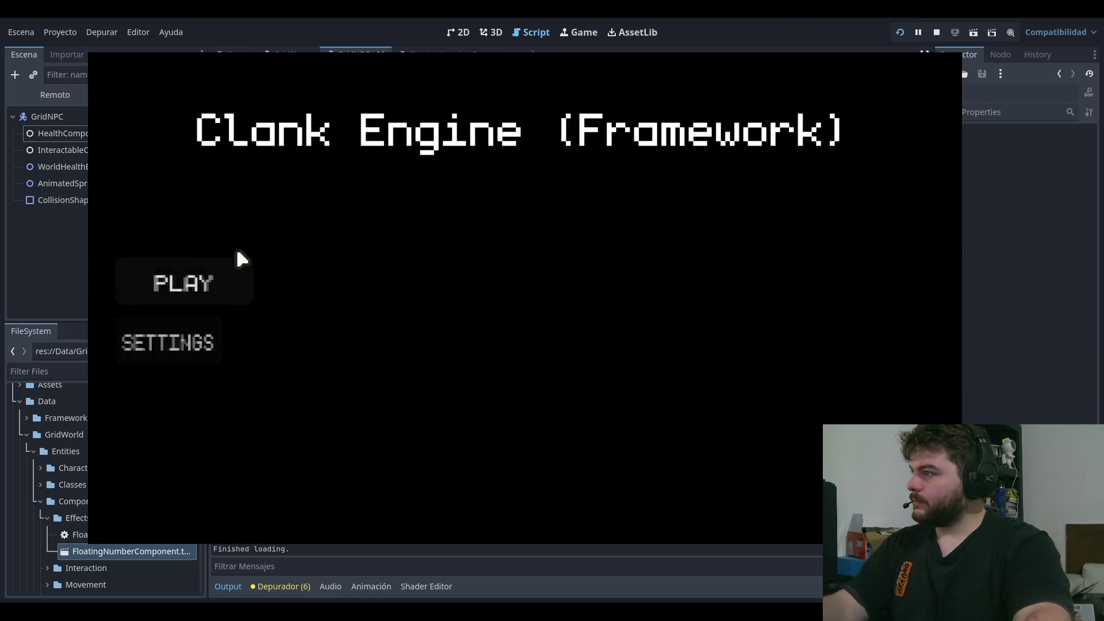
pyautogui.press('Return')
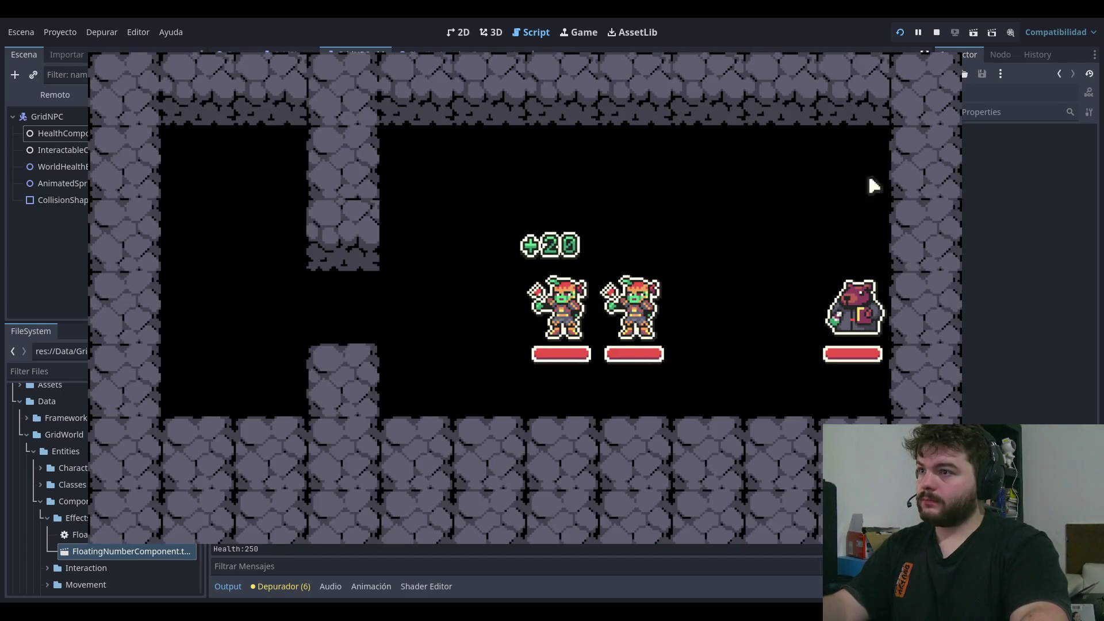
pyautogui.press('F8')
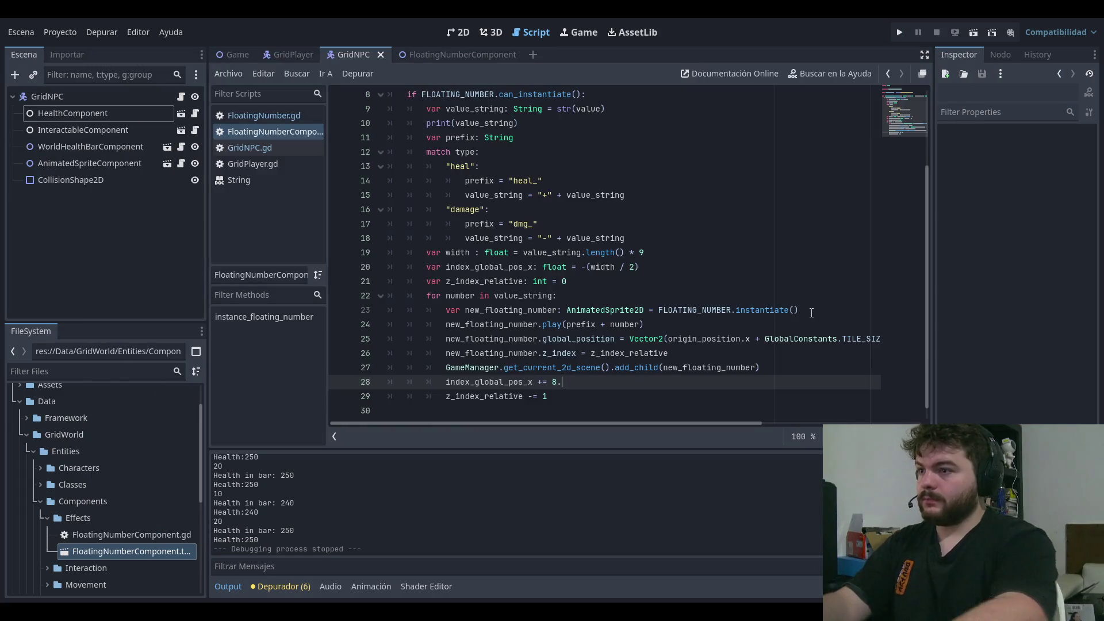
# - Run the game again to view the +20 heal number, then clear line 28's spacing value
pyautogui.click(899, 31)
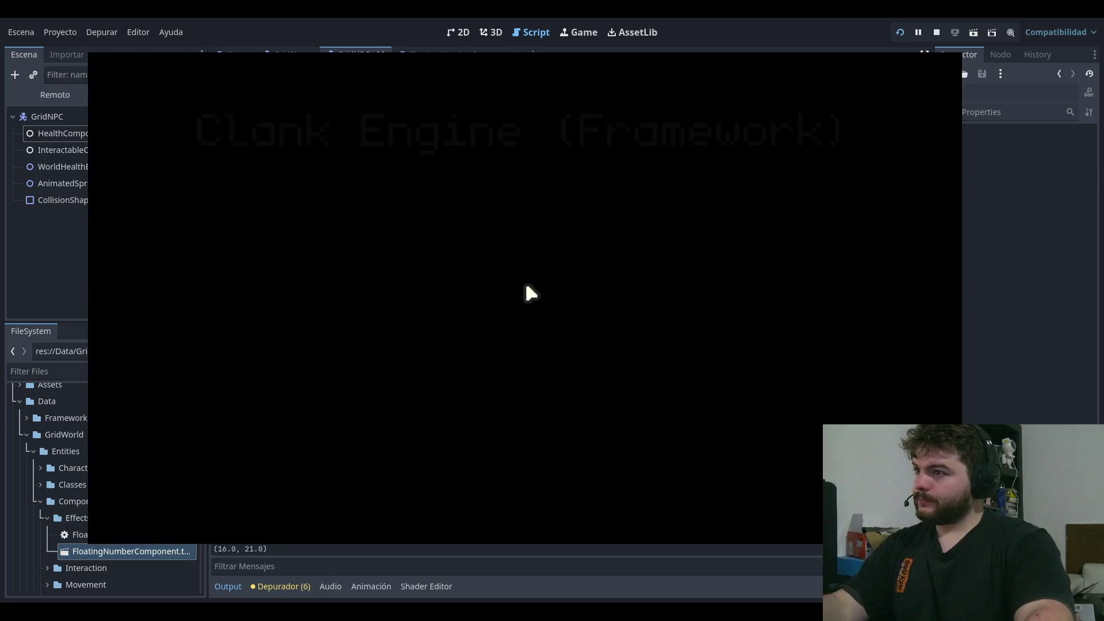
pyautogui.click(214, 288)
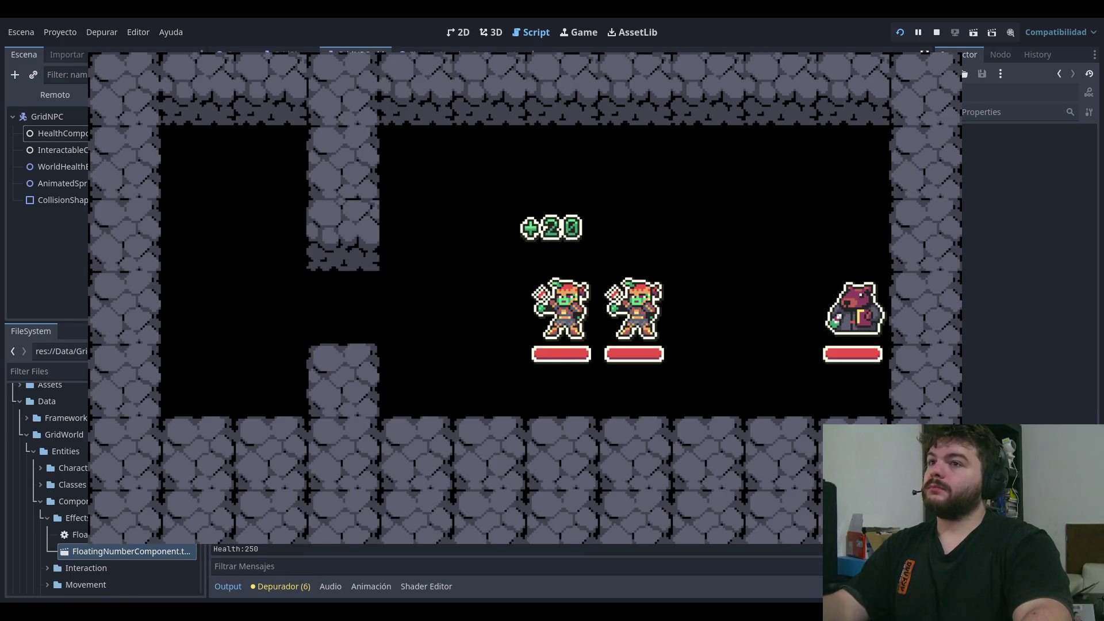
pyautogui.press('F8')
pyautogui.press('BackSpace')
# - Set the spacing step to 10 and test-run the game to view the -10 and +20 numbers
pyautogui.write('10')
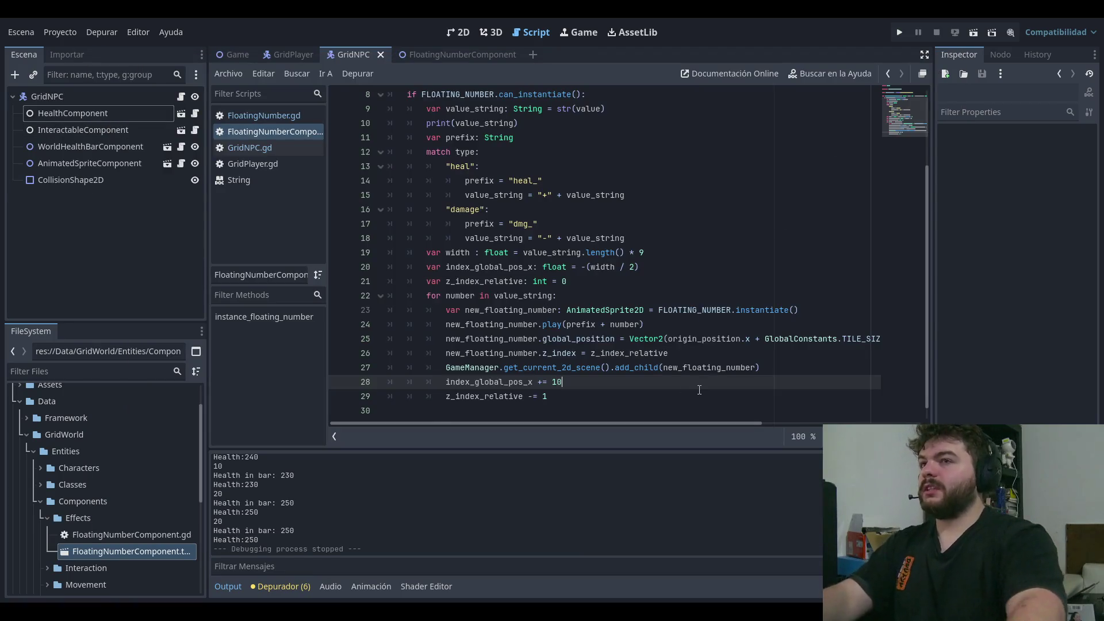
pyautogui.click(897, 30)
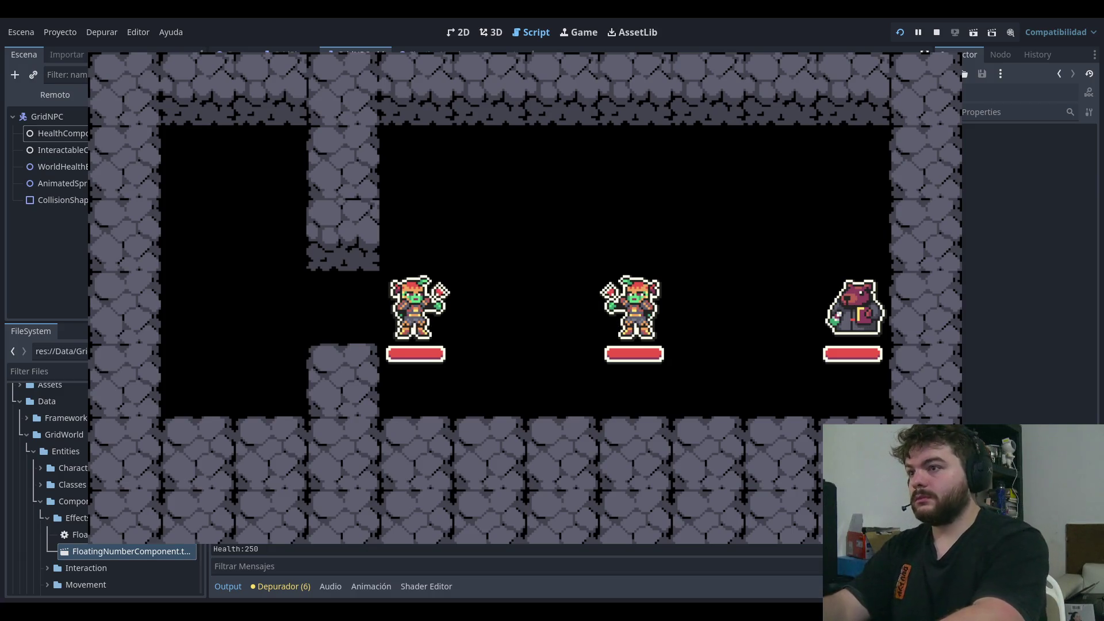
pyautogui.click(936, 32)
pyautogui.click(899, 33)
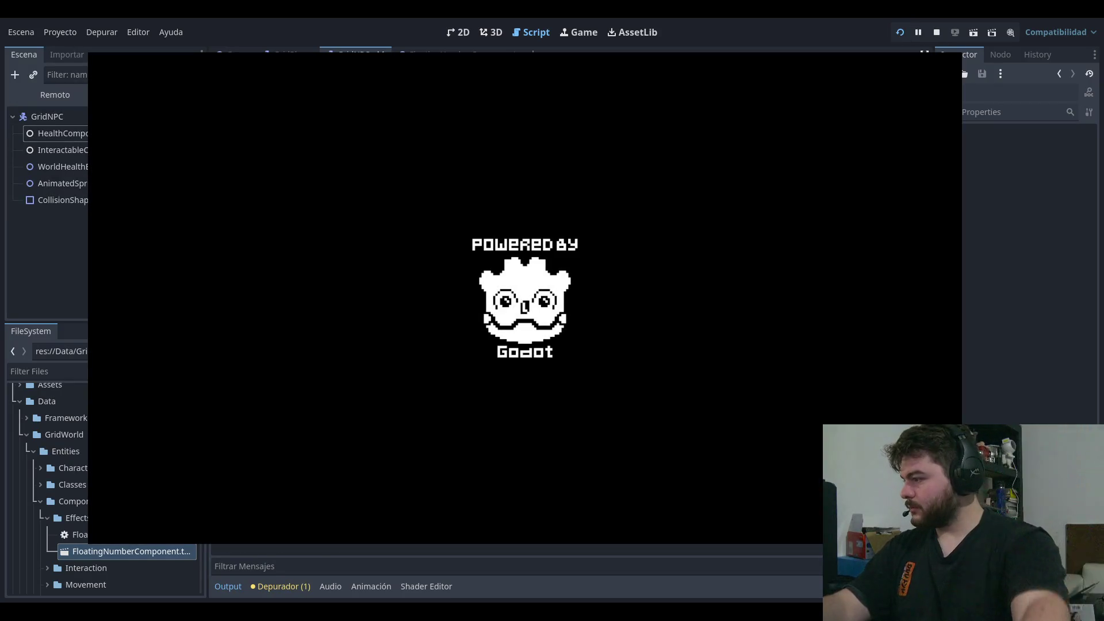
pyautogui.click(185, 289)
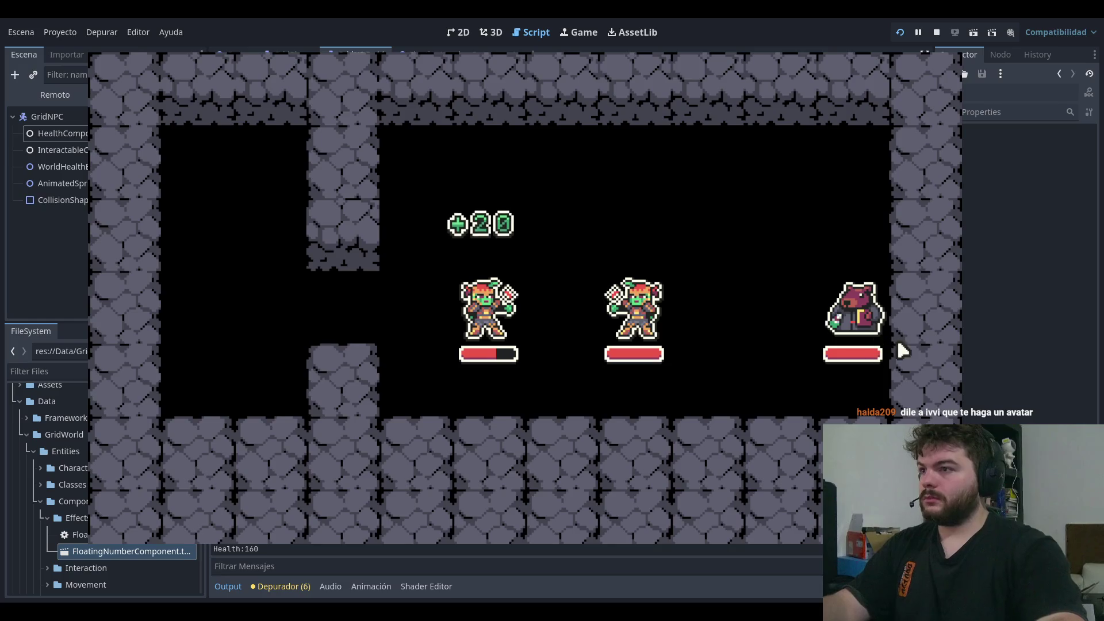
pyautogui.press('F8')
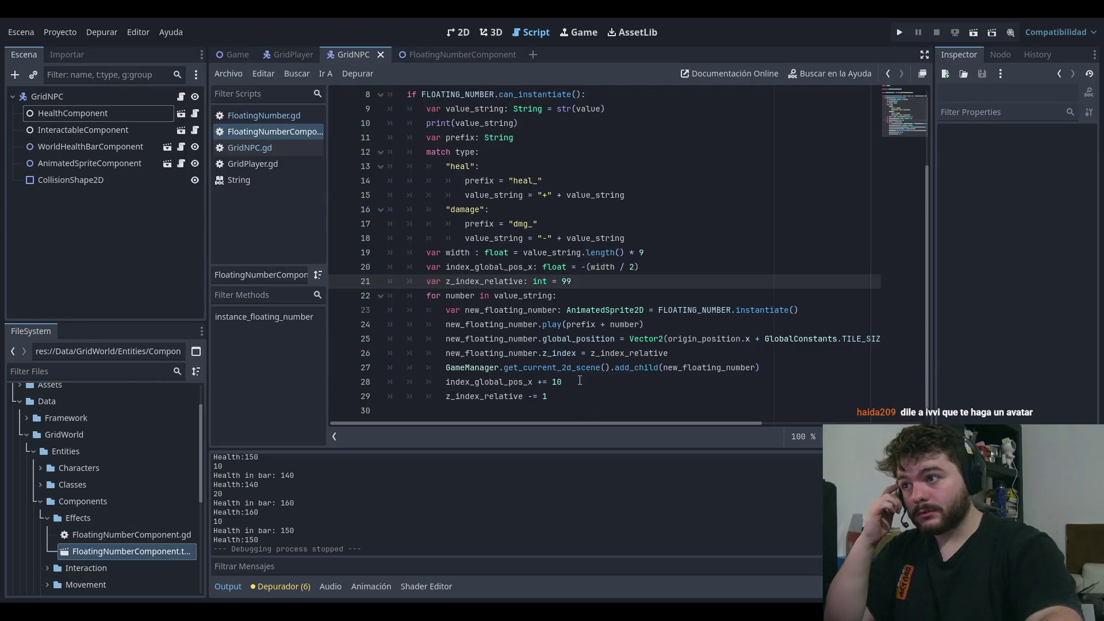
# - Change line 28's spacing step from 10 to 9.5, save the script, and launch the game
pyautogui.click(576, 384)
pyautogui.press('BackSpace')
pyautogui.press('BackSpace')
pyautogui.write('9.5')
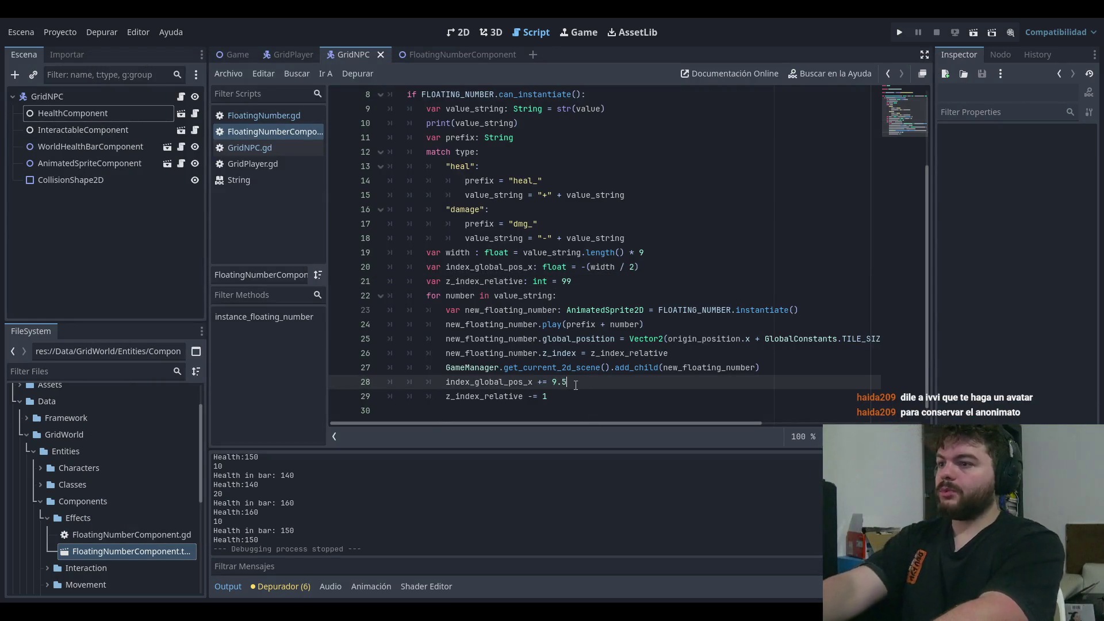
pyautogui.hotkey('ctrl', 's')
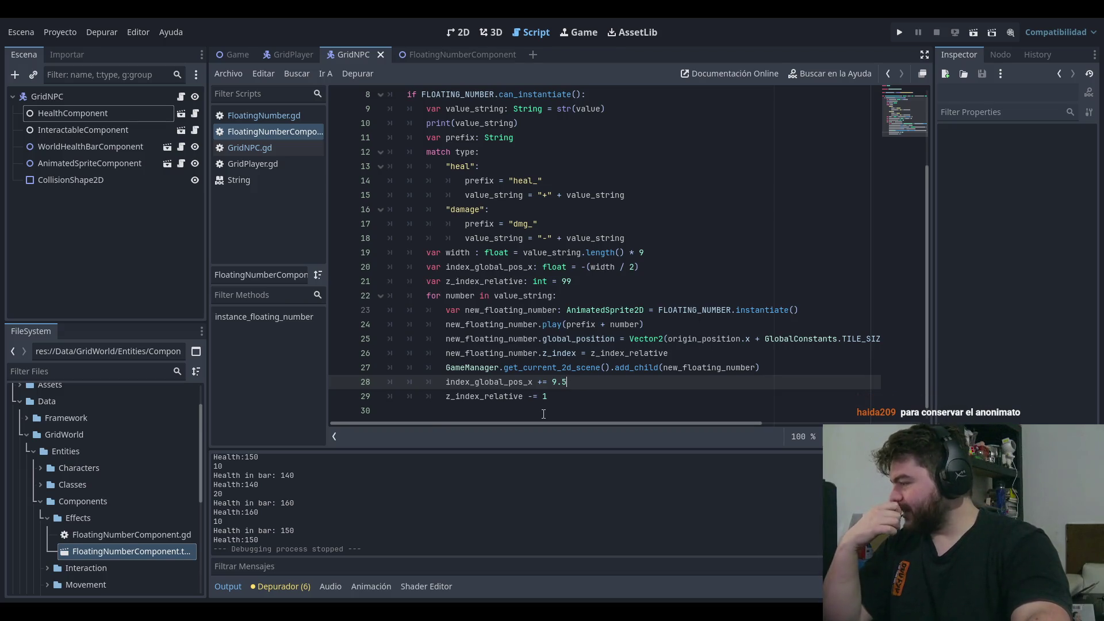
pyautogui.click(689, 235)
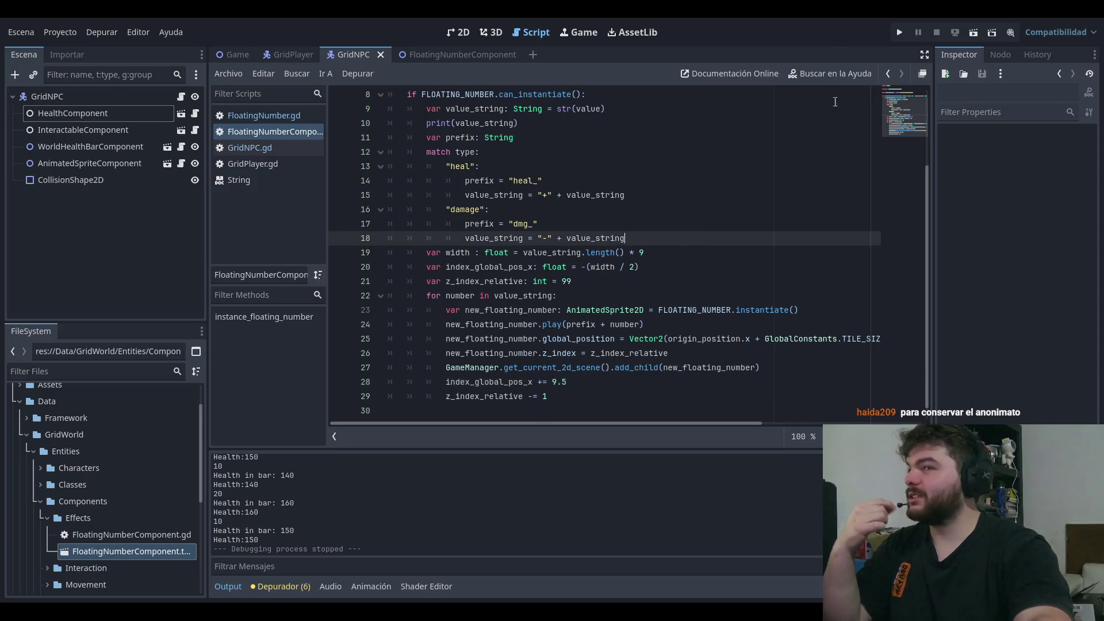
pyautogui.click(899, 32)
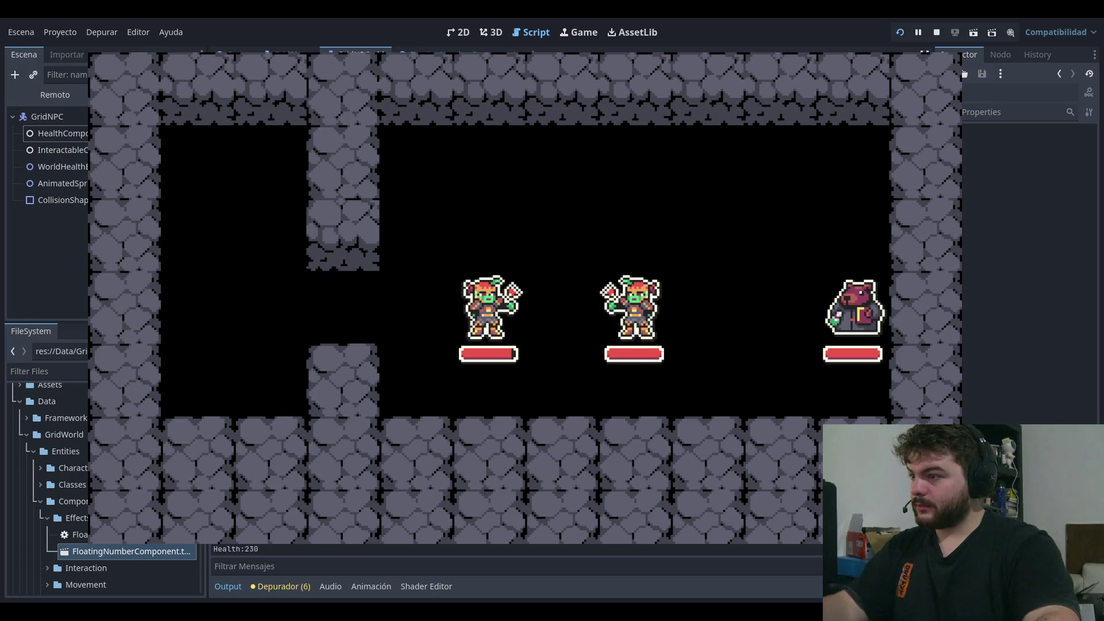
# - Hit the left goblin to show -10 at 9.5 spacing, then stop the game
pyautogui.click(598, 308)
pyautogui.press('F8')
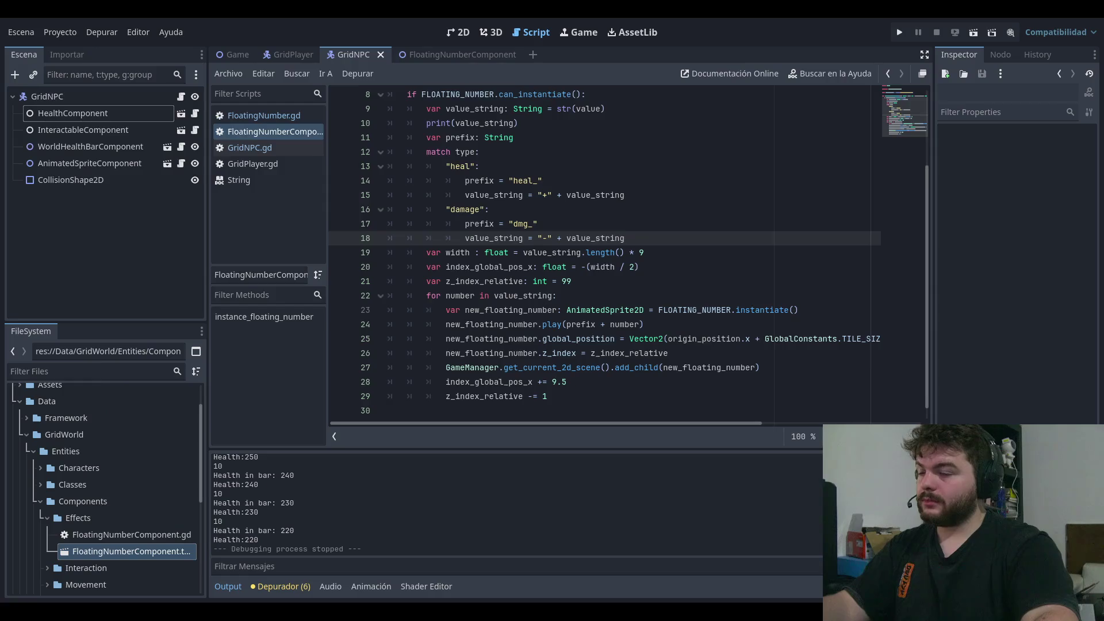
# - Change the spacing to 9, play, and hit the left goblin twice to view -10
pyautogui.click(569, 382)
pyautogui.press('BackSpace')
pyautogui.press('BackSpace')
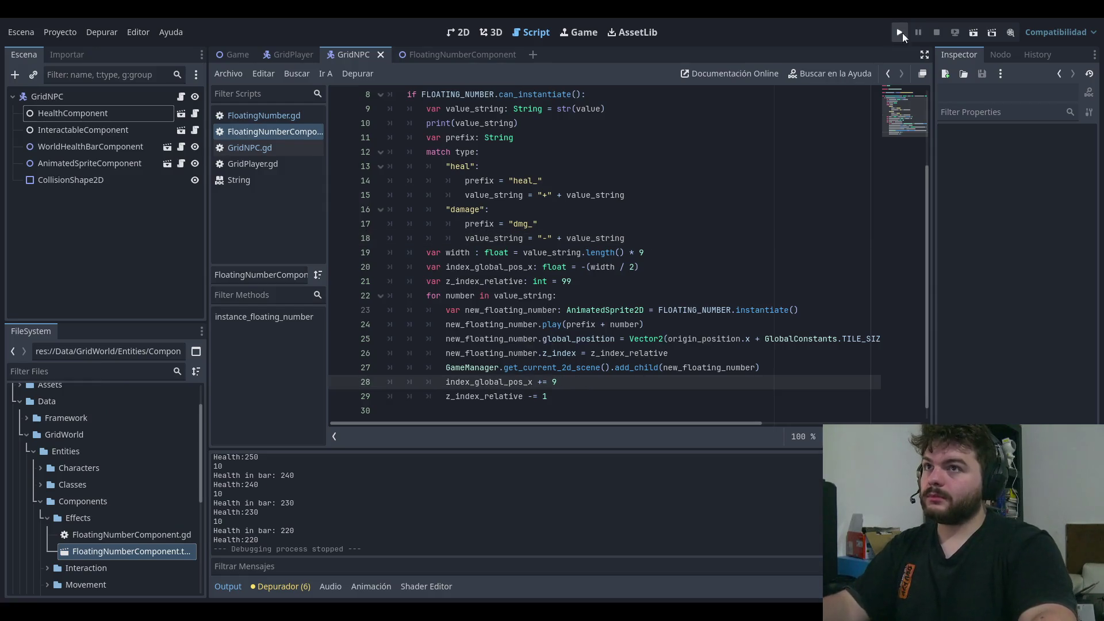
pyautogui.click(901, 32)
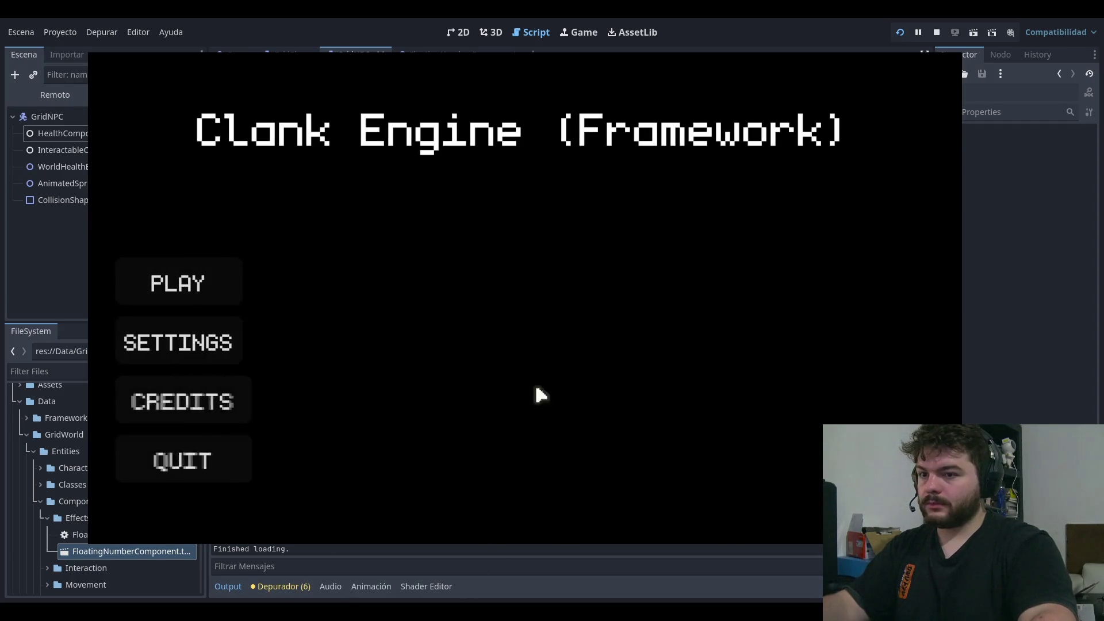
pyautogui.click(213, 286)
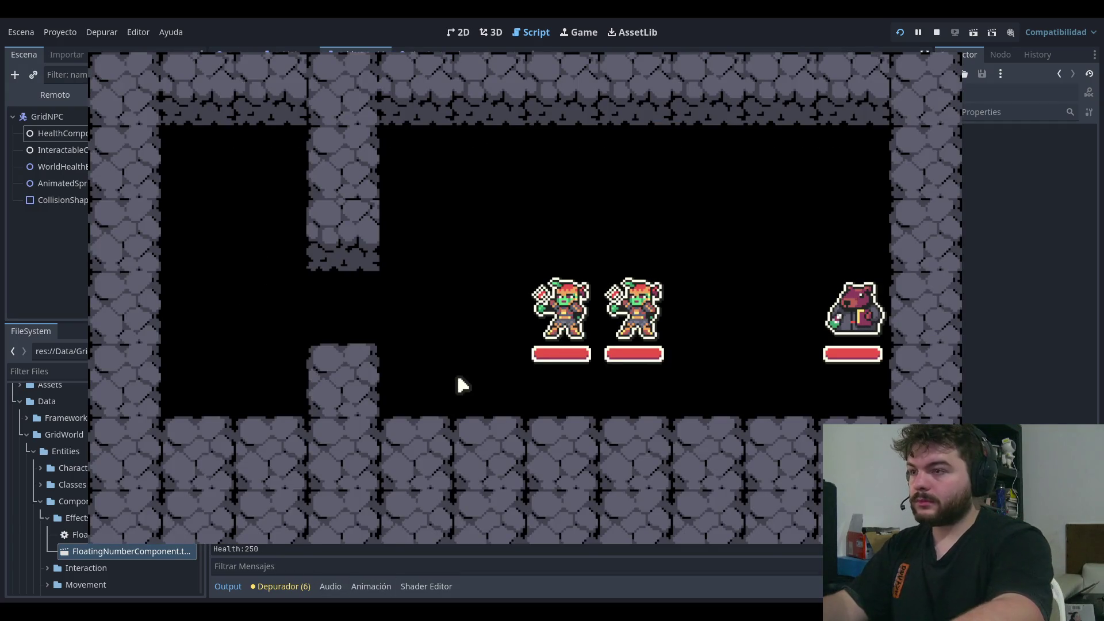
pyautogui.press('space')
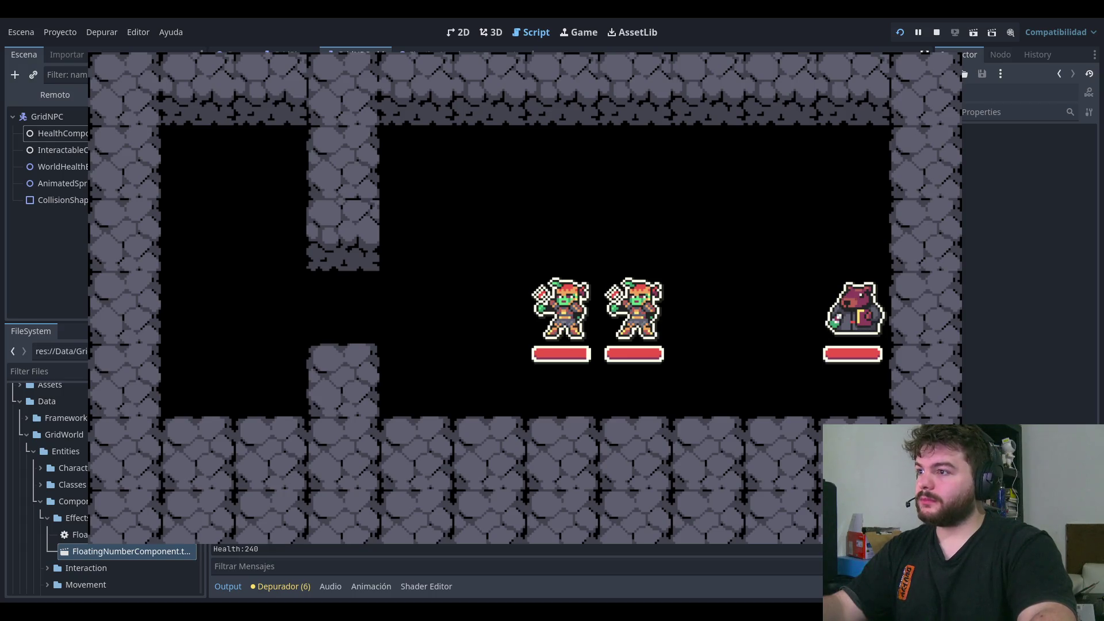
pyautogui.click(687, 202)
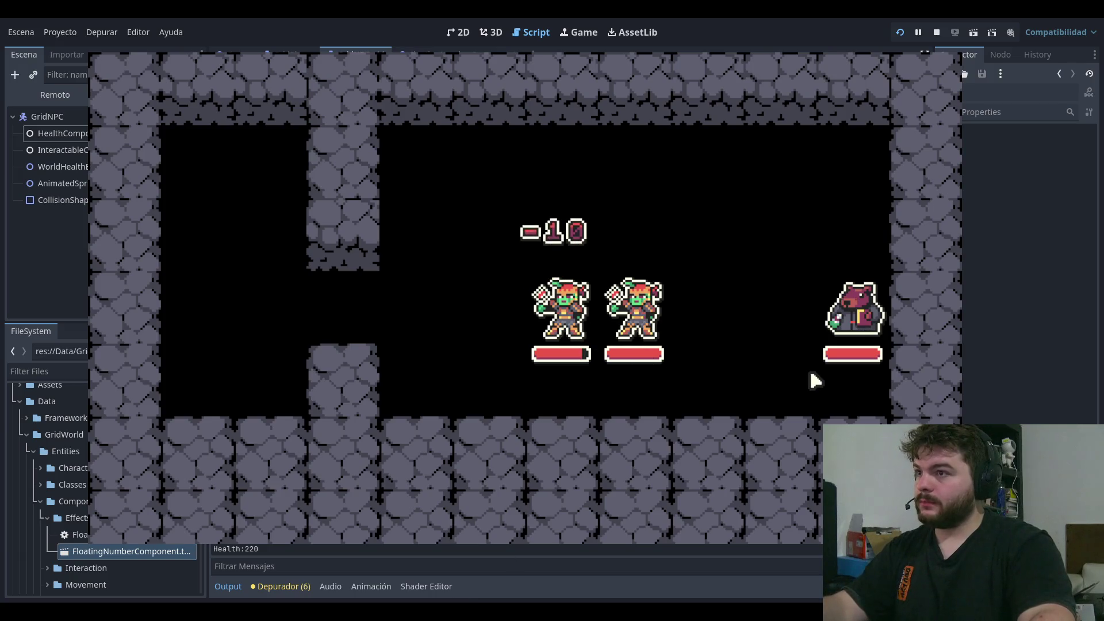
pyautogui.press('F8')
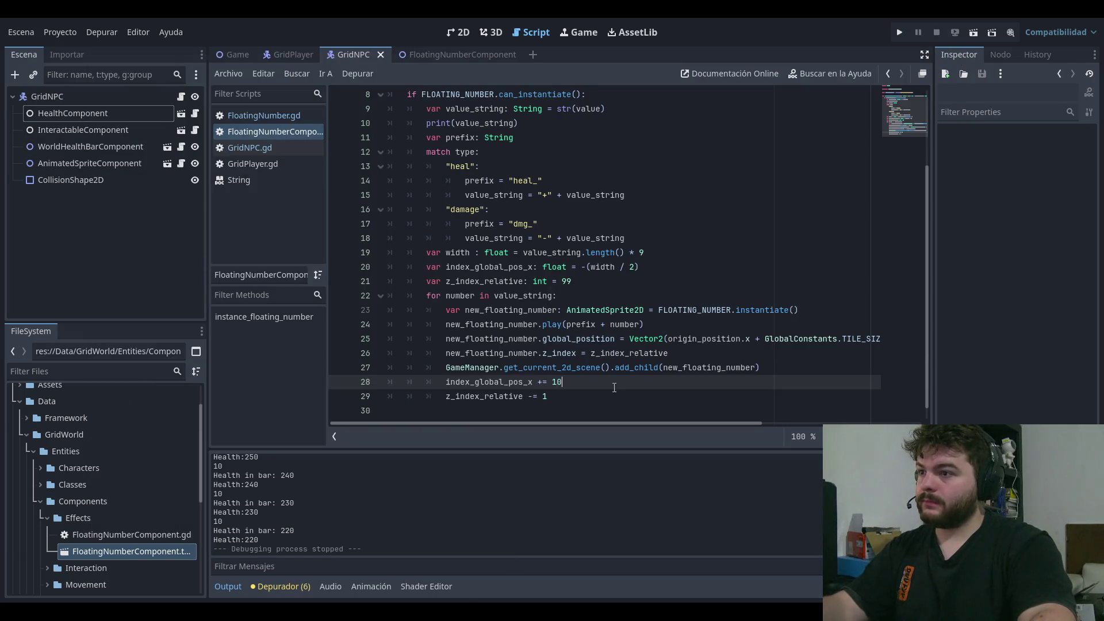
# - Replace the 10 on line 28 with 9 and relaunch the game into the dungeon
pyautogui.click(898, 32)
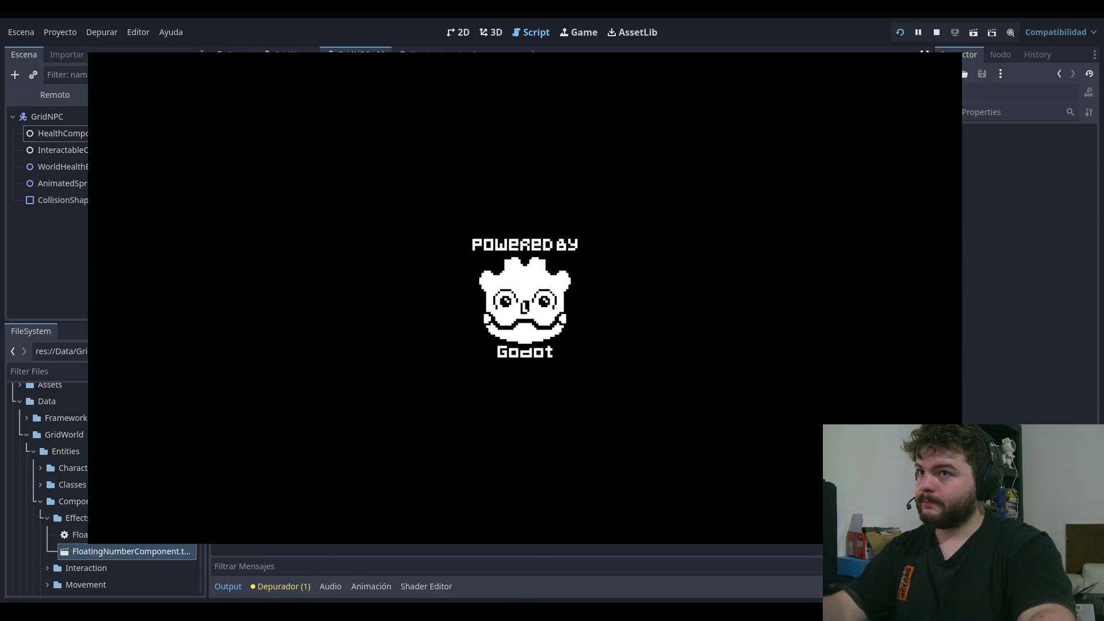
pyautogui.press('F8')
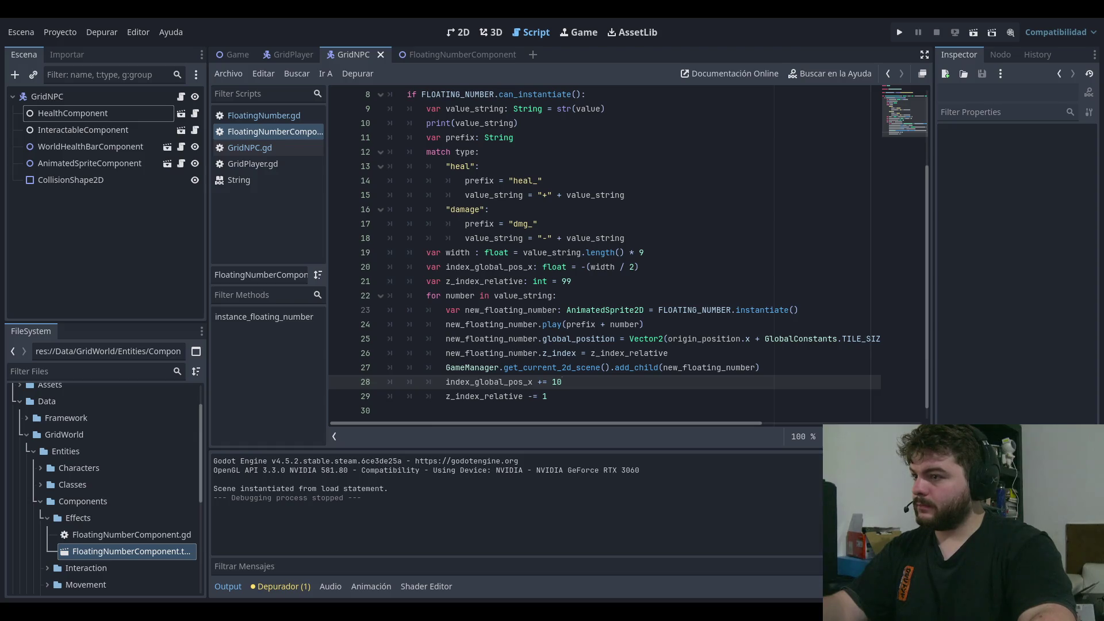
pyautogui.press('BackSpace')
pyautogui.press('BackSpace')
pyautogui.write('9')
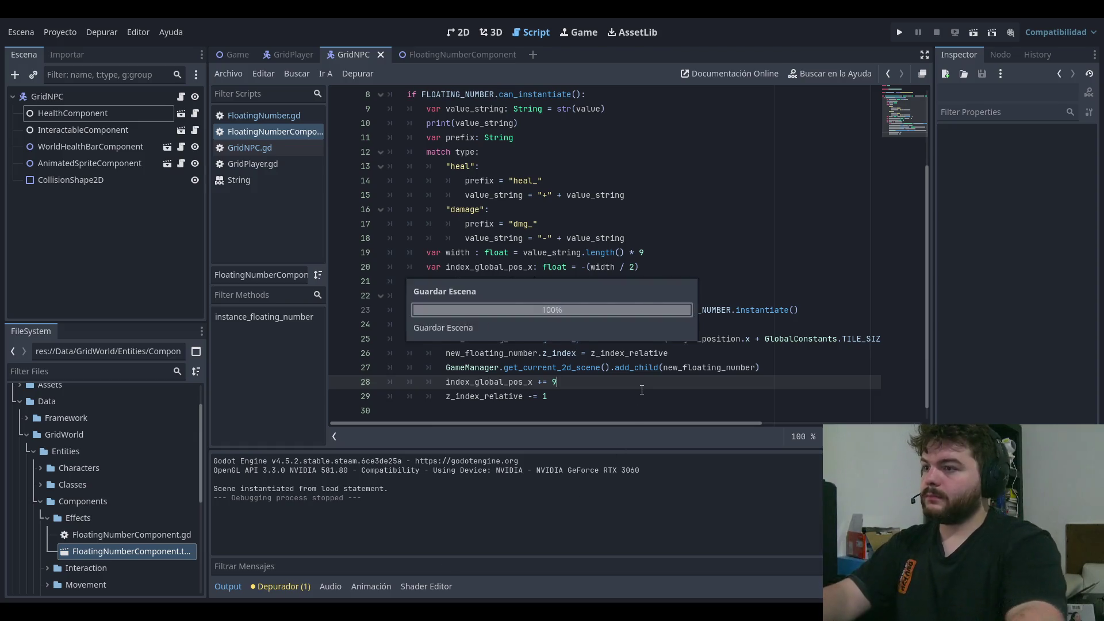
pyautogui.click(899, 32)
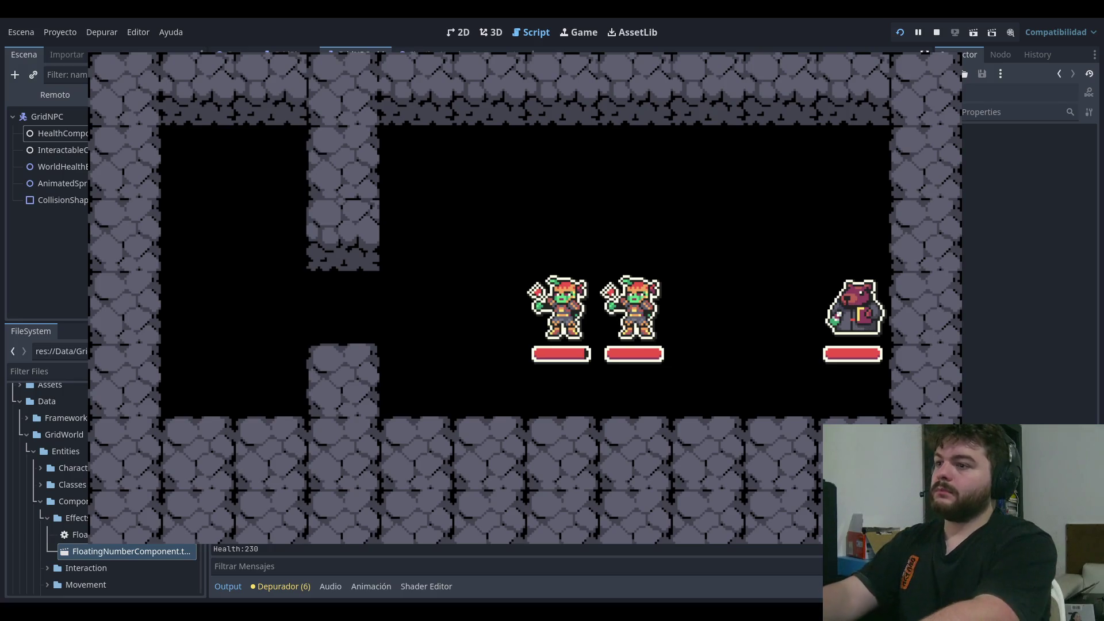
pyautogui.click(936, 32)
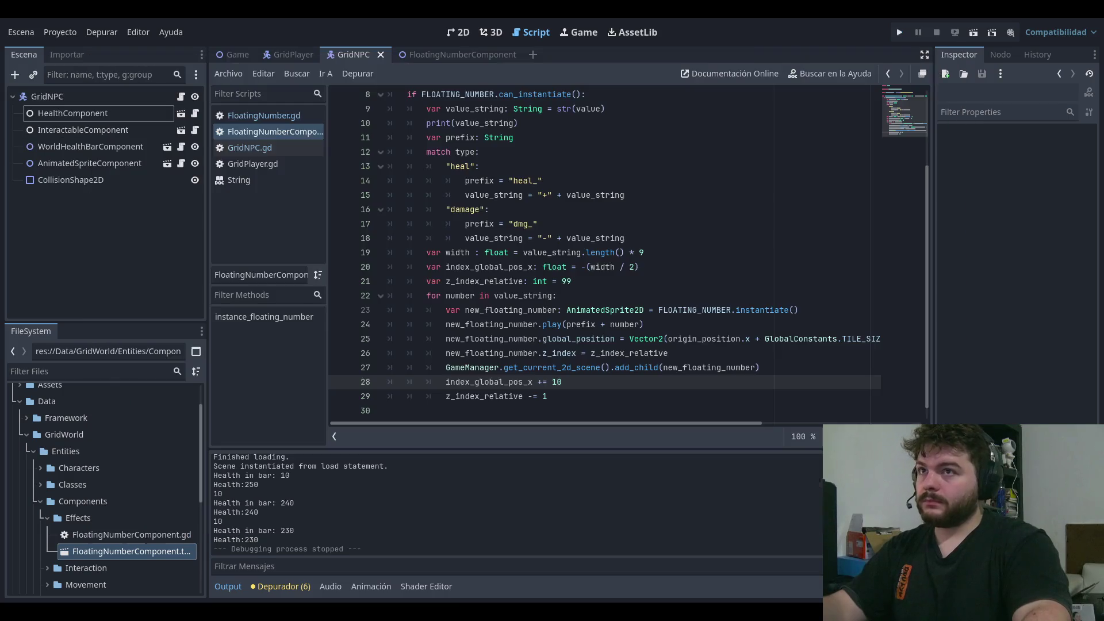
pyautogui.click(899, 32)
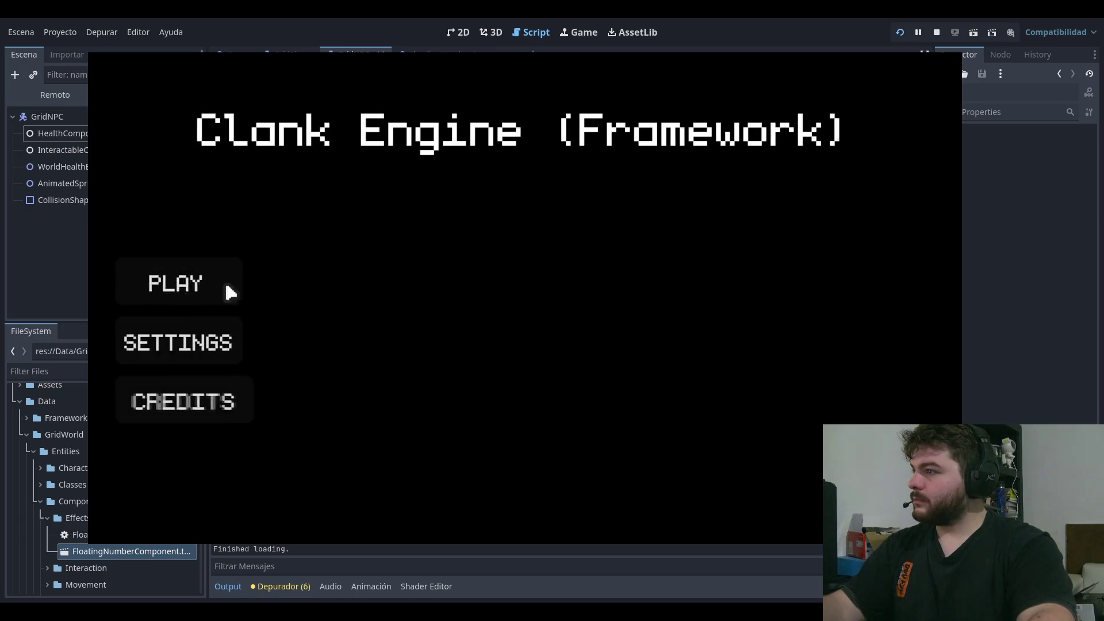
pyautogui.click(224, 281)
pyautogui.click(751, 473)
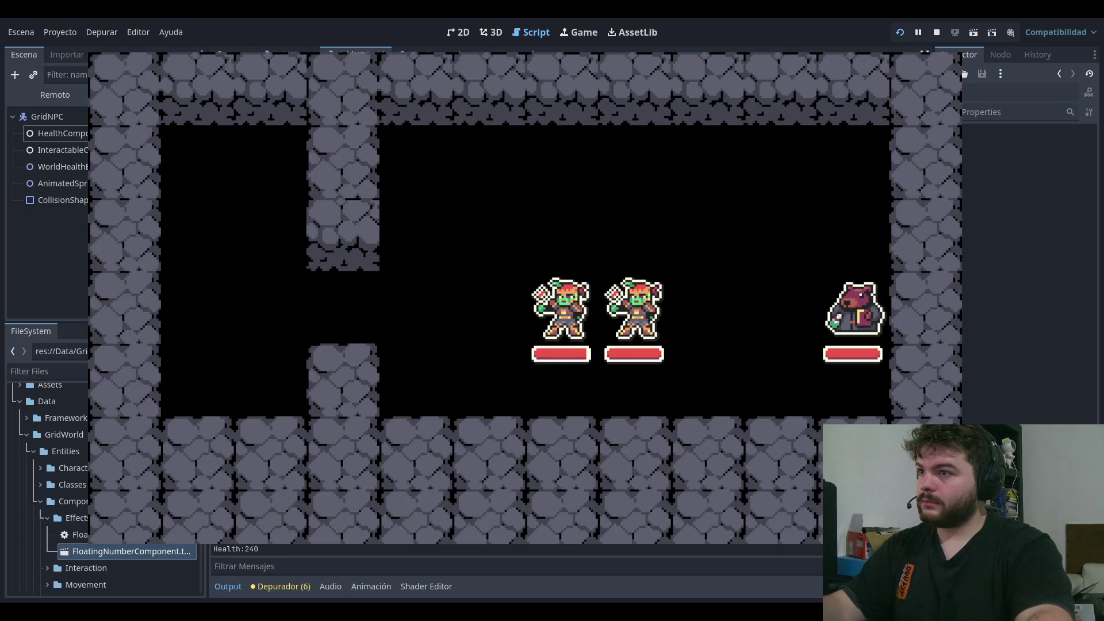
pyautogui.click(751, 473)
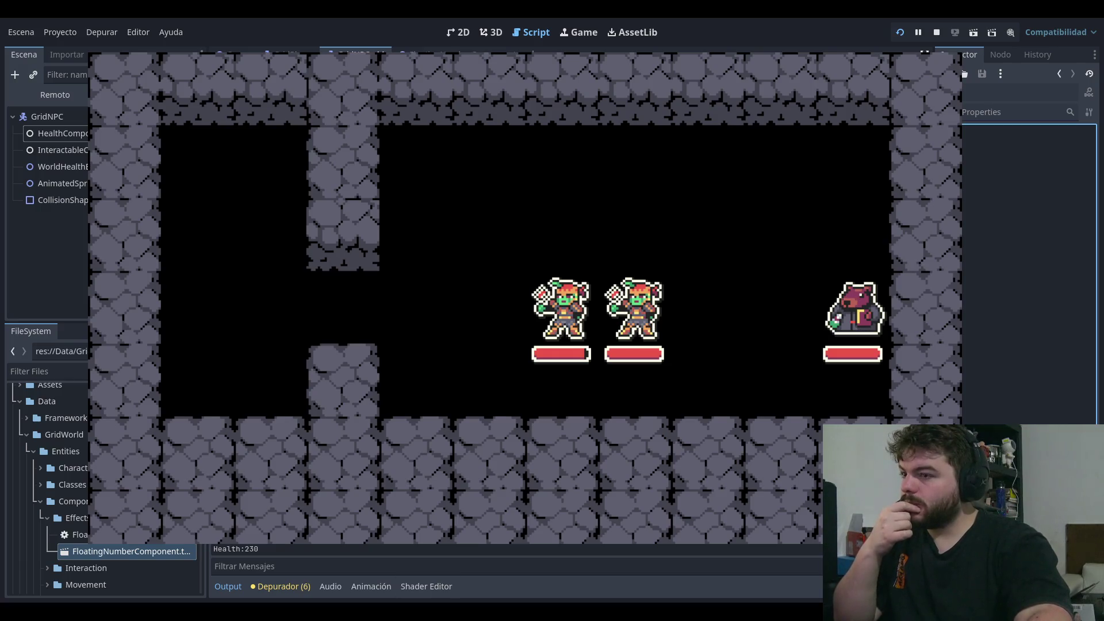
pyautogui.press('F8')
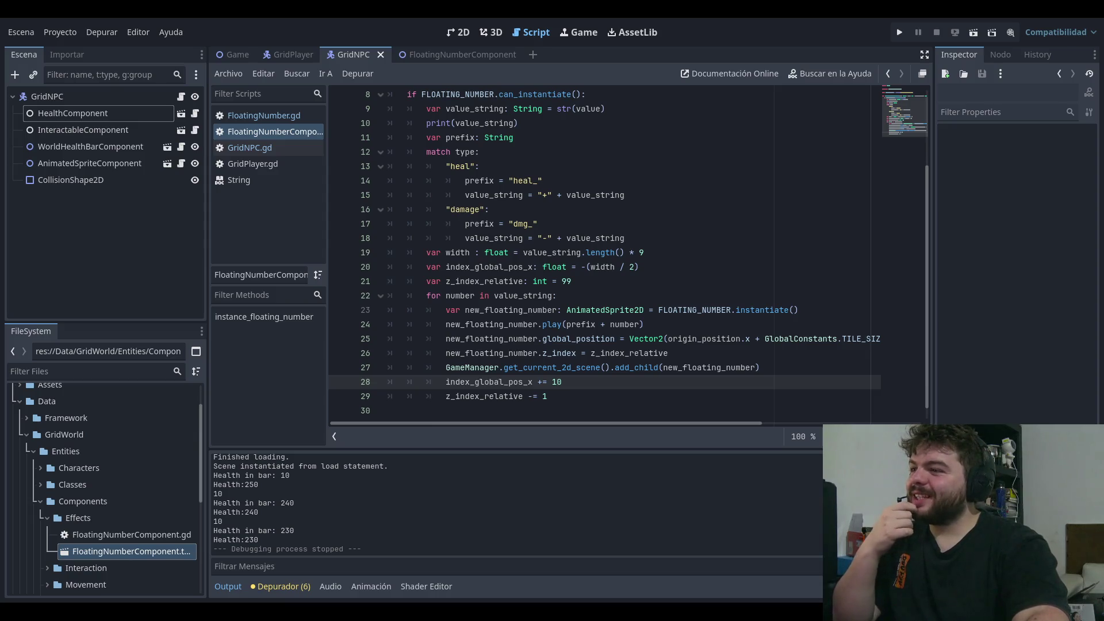
# - Review the match type code down to line 28, save with Ctrl+S, and run the project
pyautogui.click(623, 159)
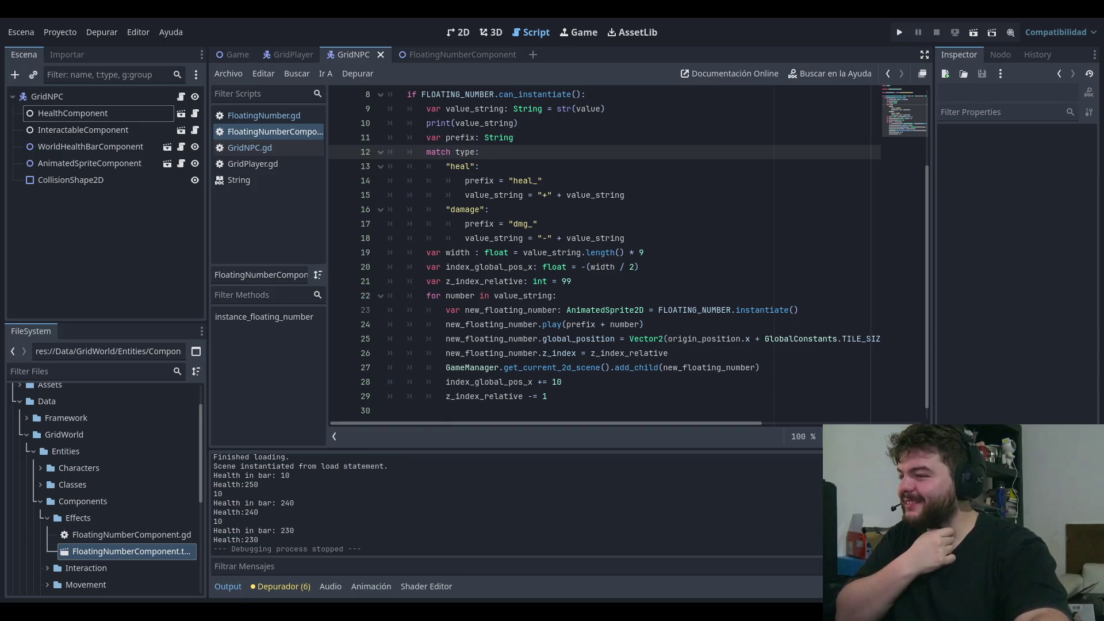
pyautogui.press('Down')
pyautogui.press('Down')
pyautogui.press('Down')
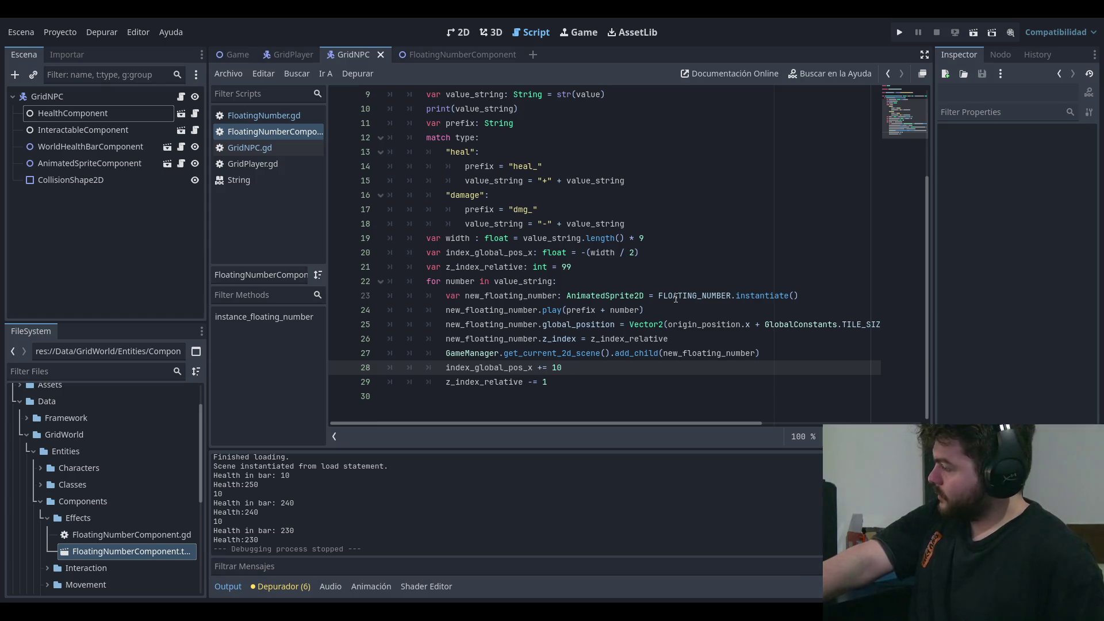
pyautogui.hotkey('ctrl', 's')
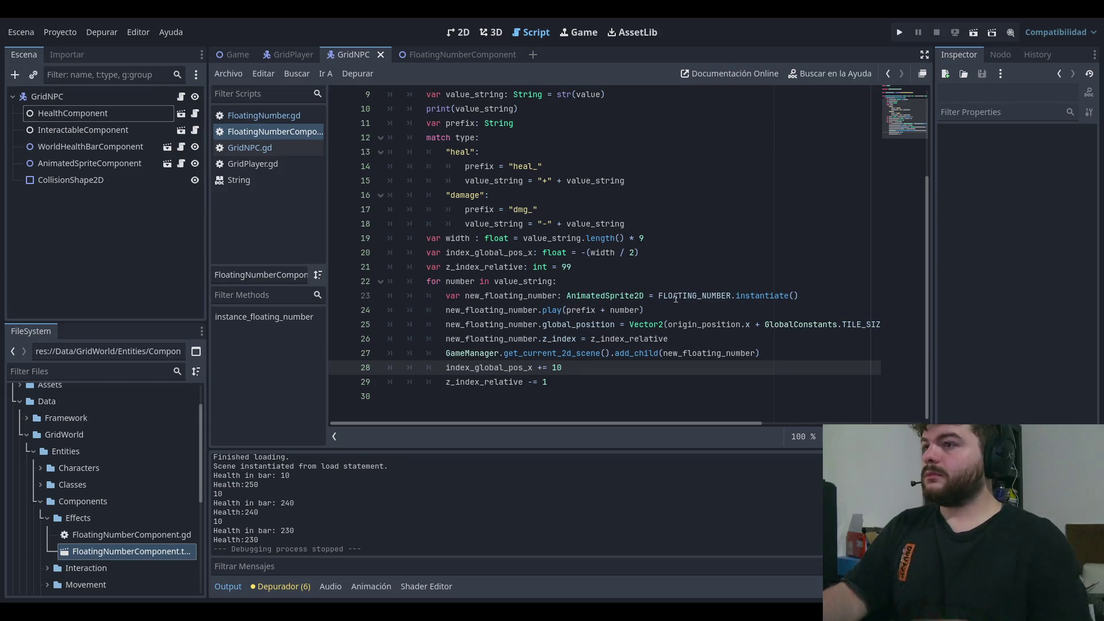
pyautogui.click(676, 143)
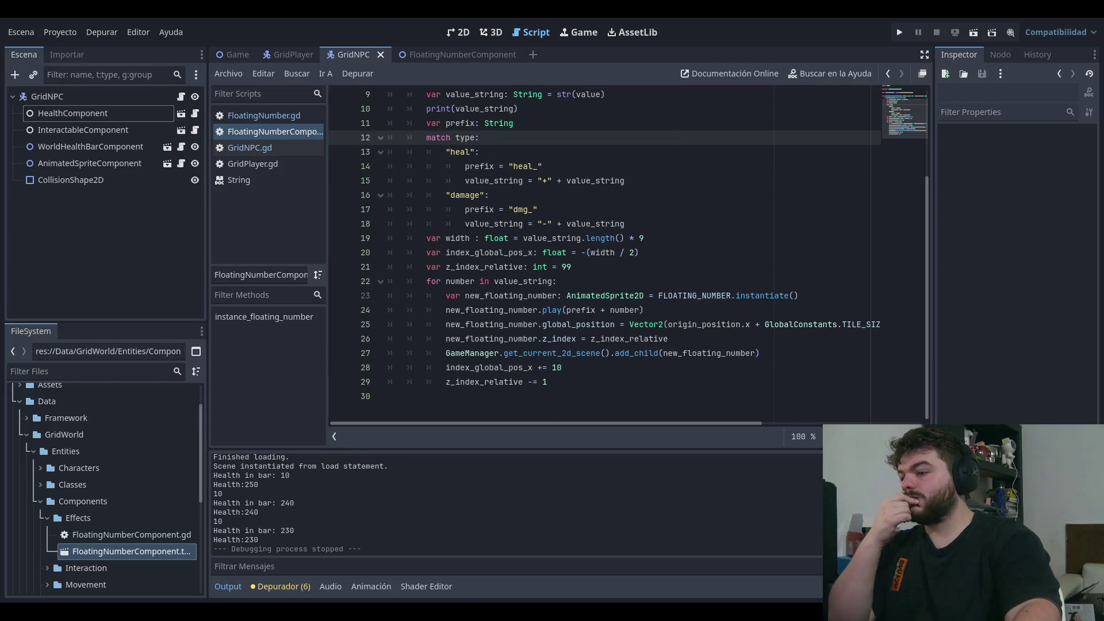
pyautogui.scroll(5, 647, 228)
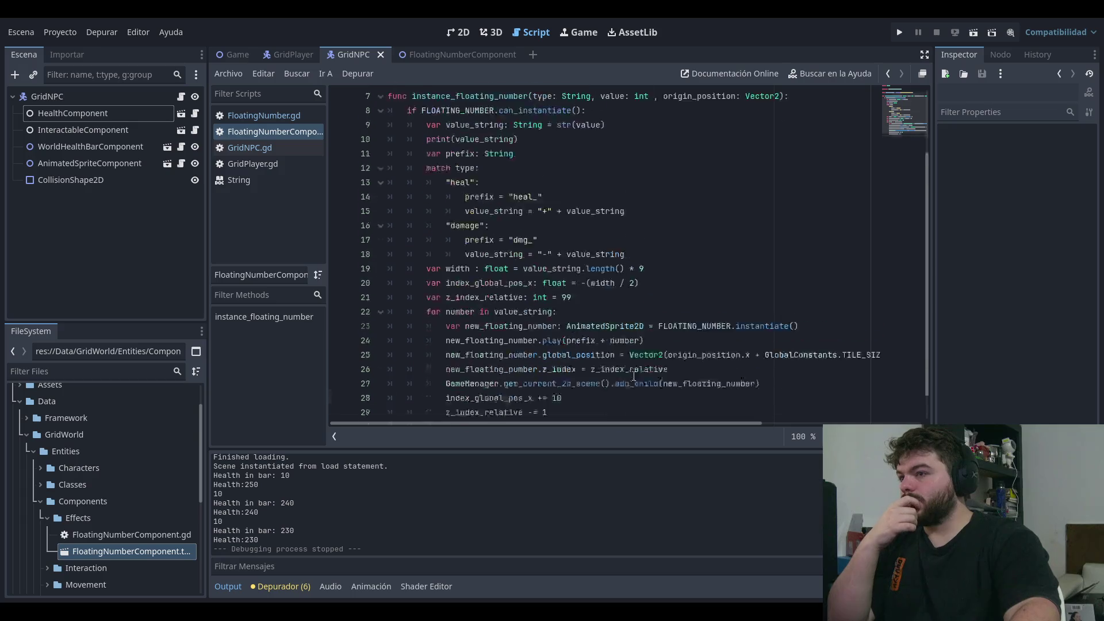
pyautogui.click(648, 94)
pyautogui.scroll(-3, 647, 228)
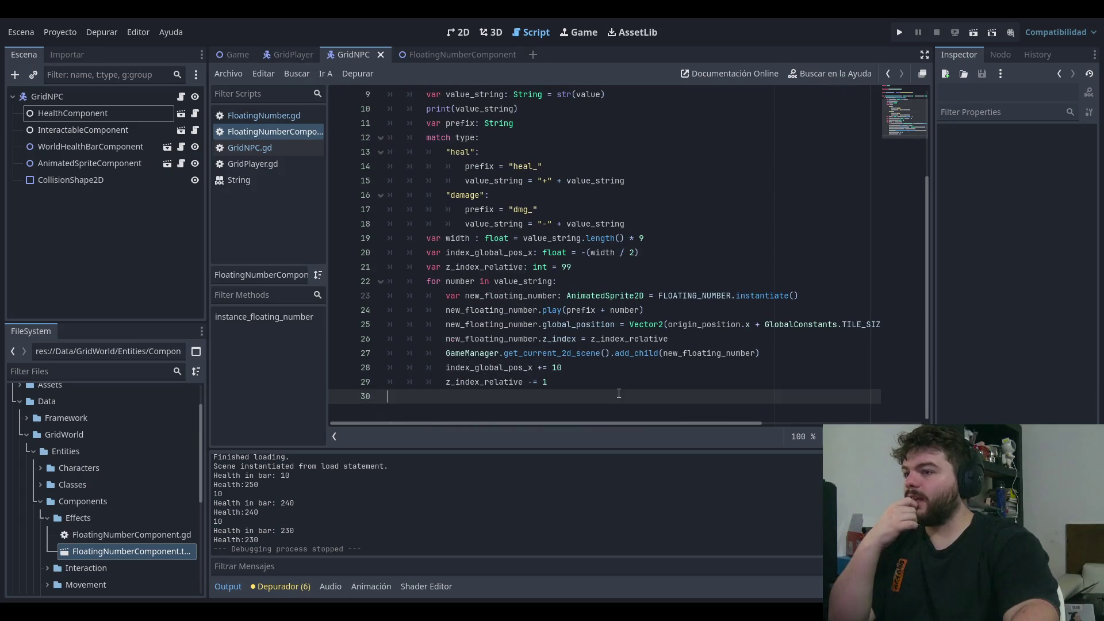
pyautogui.scroll(3, 647, 227)
pyautogui.click(894, 36)
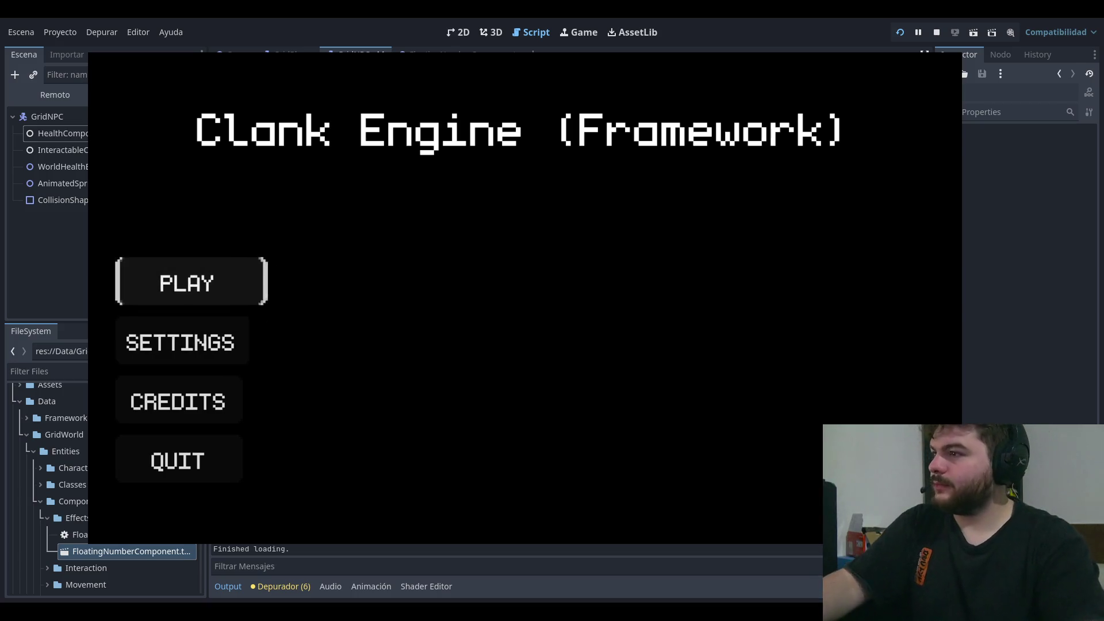
# - Start the game and click the NPC repeatedly to spawn +20 and -10 floating numbers
pyautogui.press('Return')
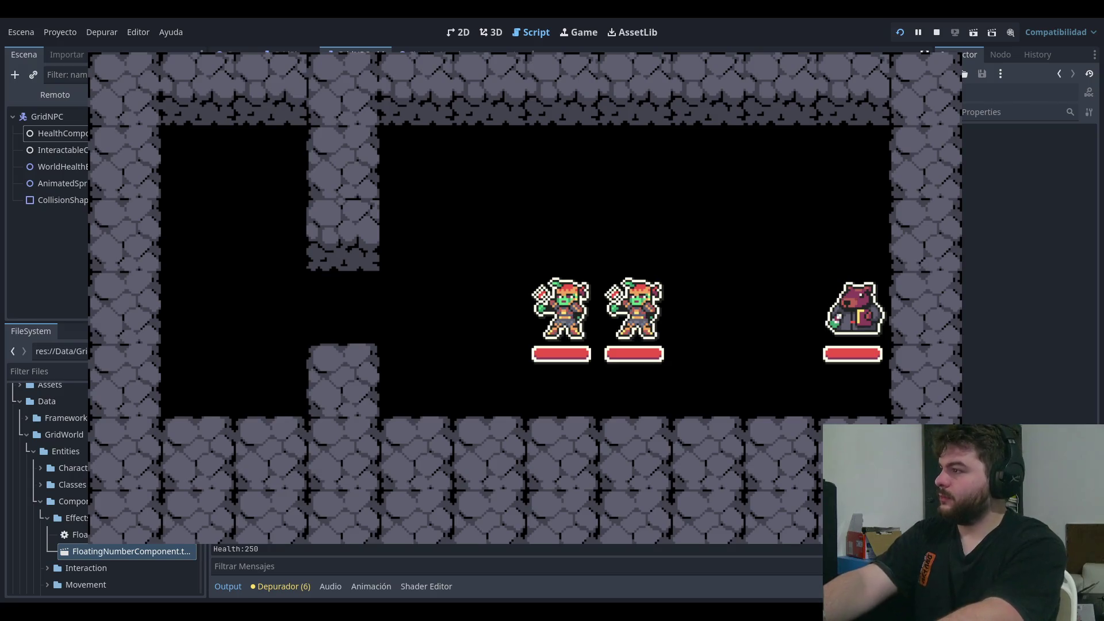
pyautogui.click(756, 301)
pyautogui.click(868, 281)
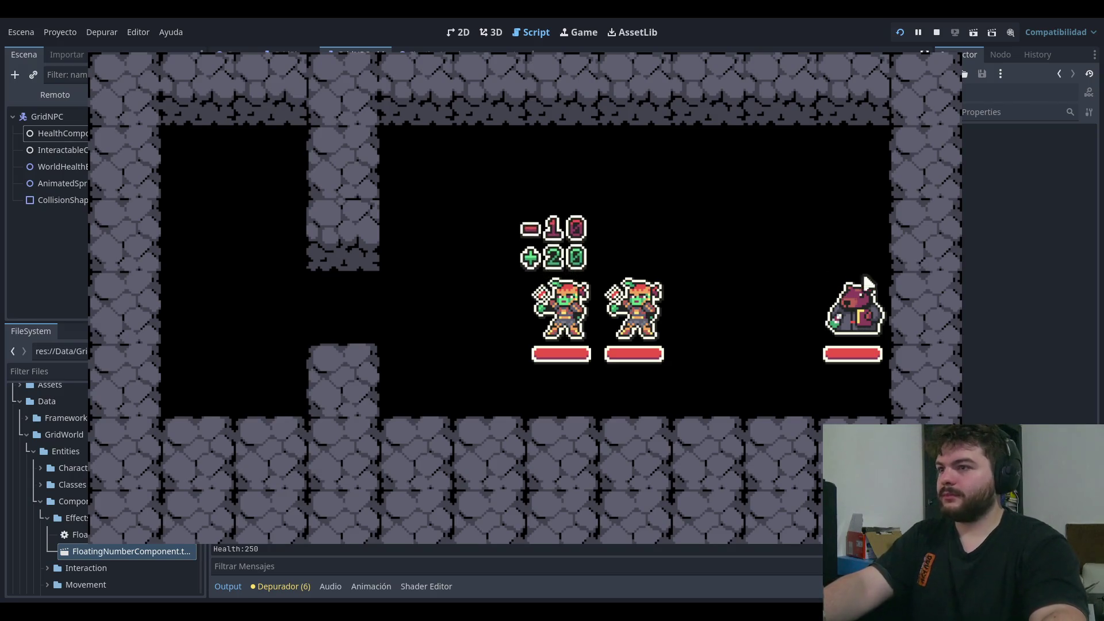
pyautogui.click(866, 282)
pyautogui.click(864, 280)
pyautogui.click(845, 282)
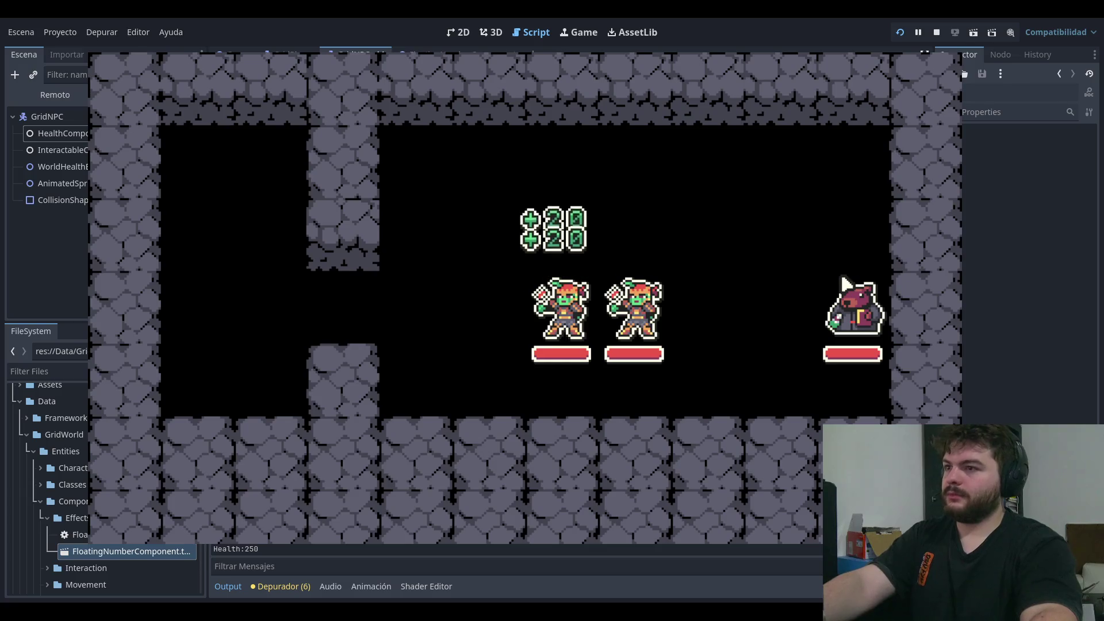
# - Walk the goblin left and right with the arrow keys, then stop the game
pyautogui.press('Left')
pyautogui.press('Left')
pyautogui.press('Left')
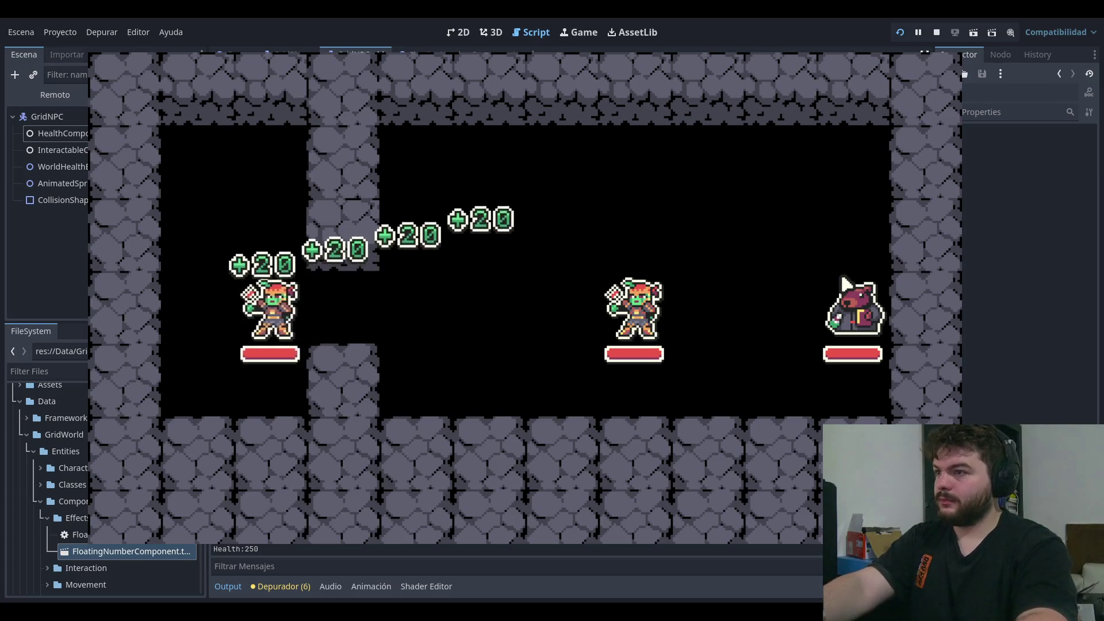
pyautogui.press('Left')
pyautogui.press('Right')
pyautogui.press('Right')
pyautogui.press('Right')
pyautogui.press('Right')
pyautogui.press('Right')
pyautogui.press('Left')
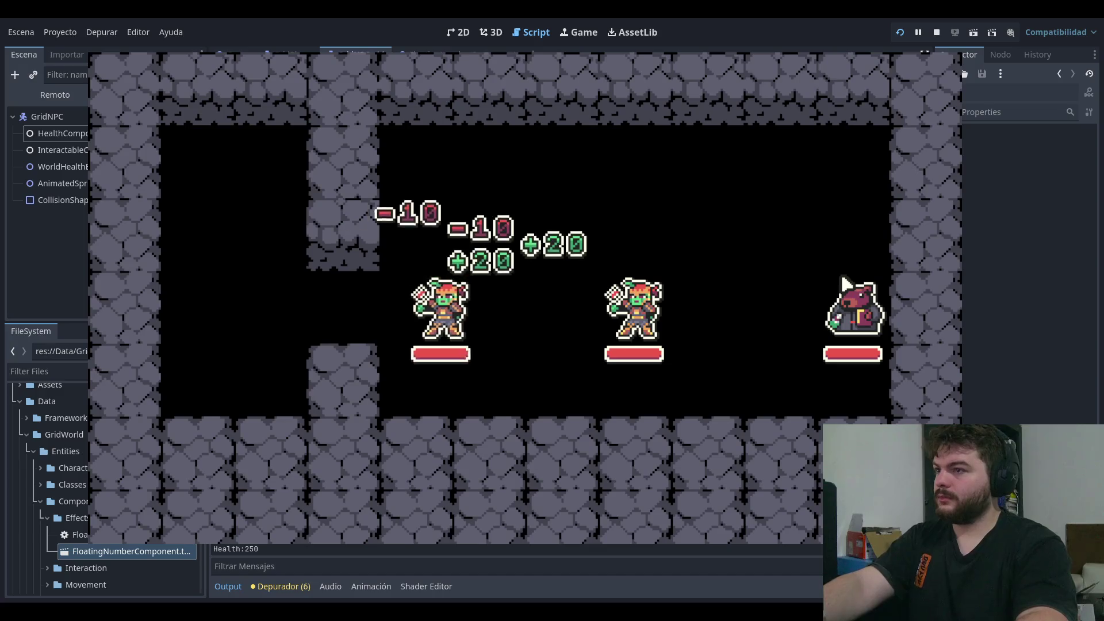
pyautogui.press('Left')
pyautogui.press('Left')
pyautogui.press('Left')
pyautogui.press('Right')
pyautogui.press('Right')
pyautogui.press('Right')
pyautogui.press('Right')
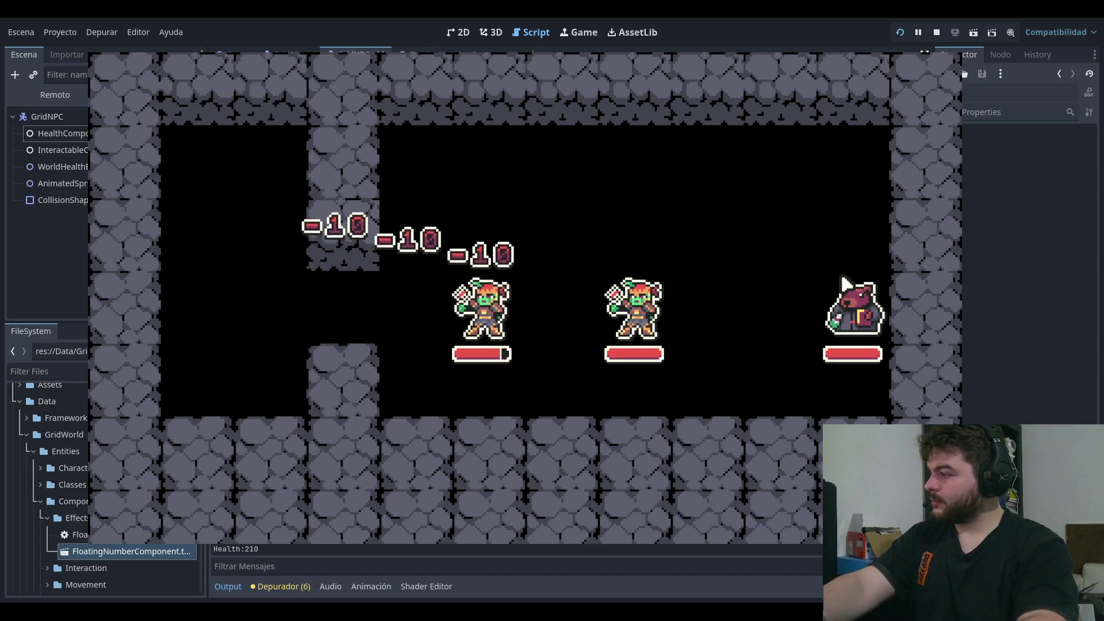
pyautogui.press('Left')
pyautogui.press('Left')
pyautogui.press('Left')
pyautogui.press('Left')
pyautogui.press('Right')
pyautogui.press('Right')
pyautogui.press('Right')
pyautogui.press('Right')
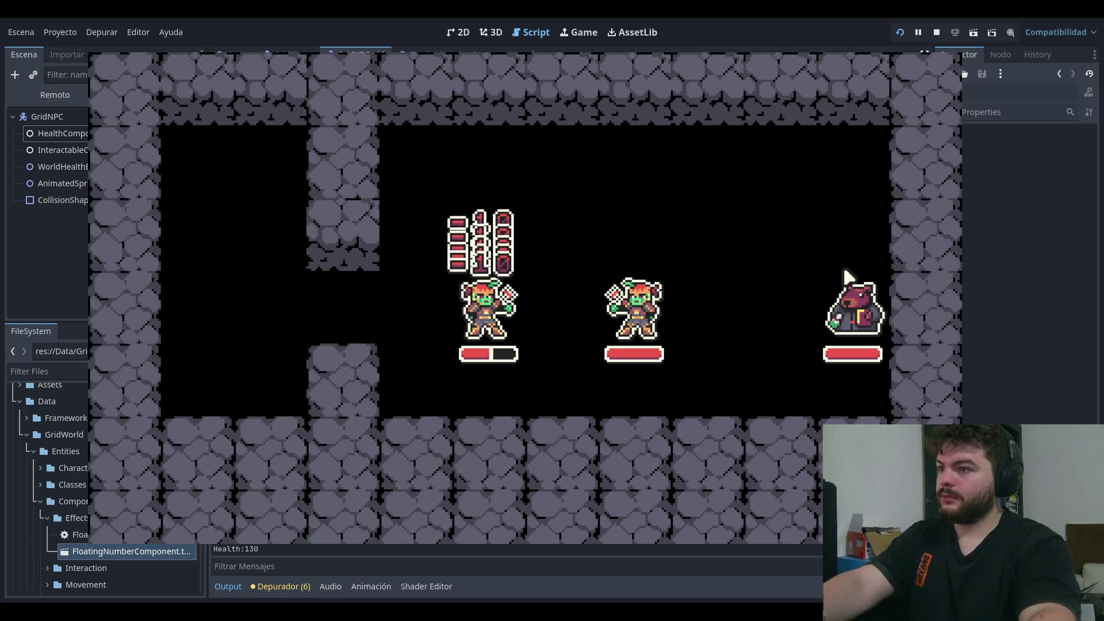
pyautogui.click(926, 58)
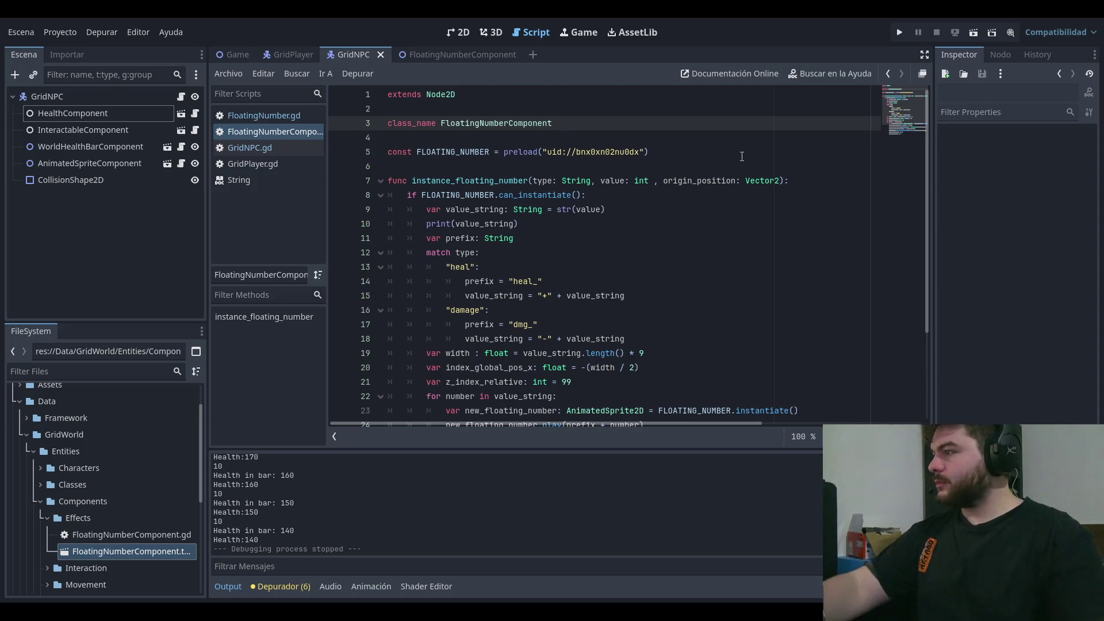
# - Relaunch the game and press PLAY to reach the dungeon with -10 numbers above the goblin
pyautogui.click(575, 224)
pyautogui.click(895, 32)
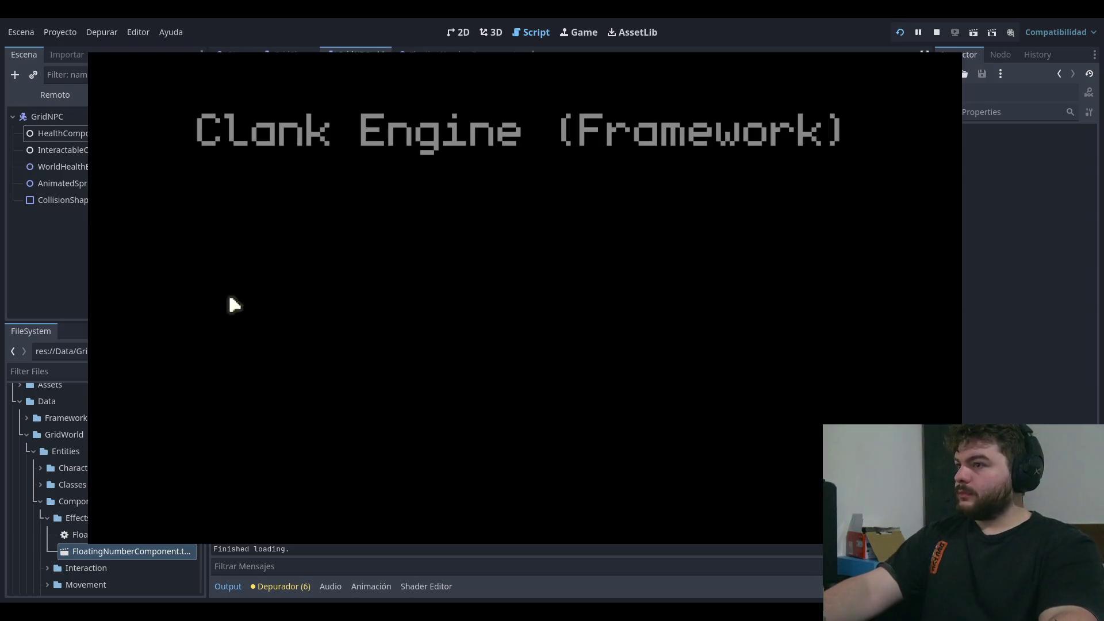
pyautogui.click(184, 292)
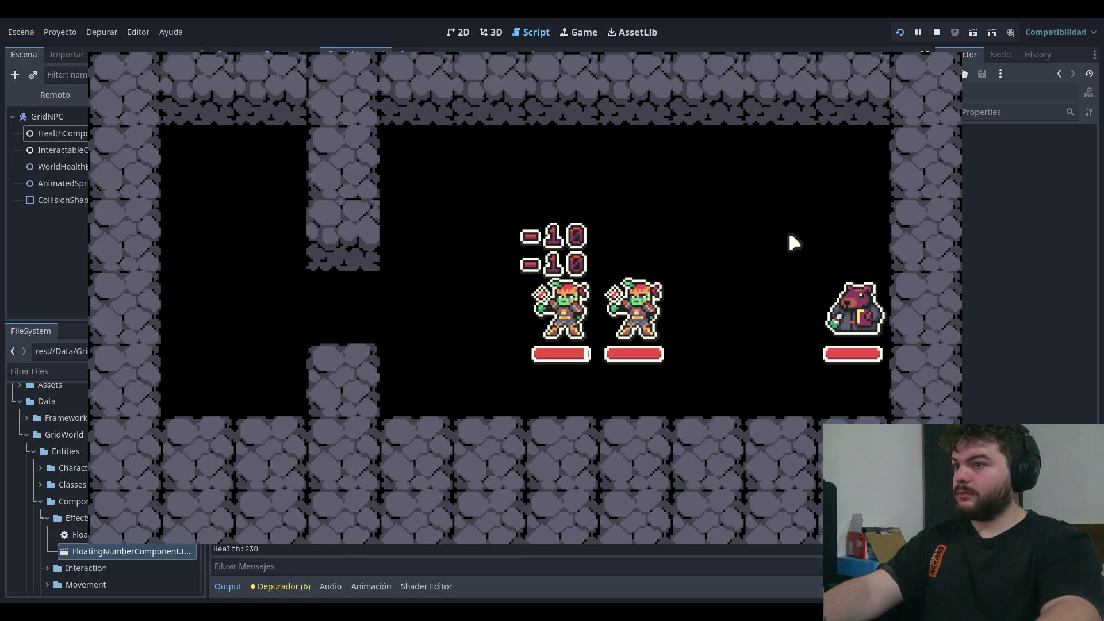
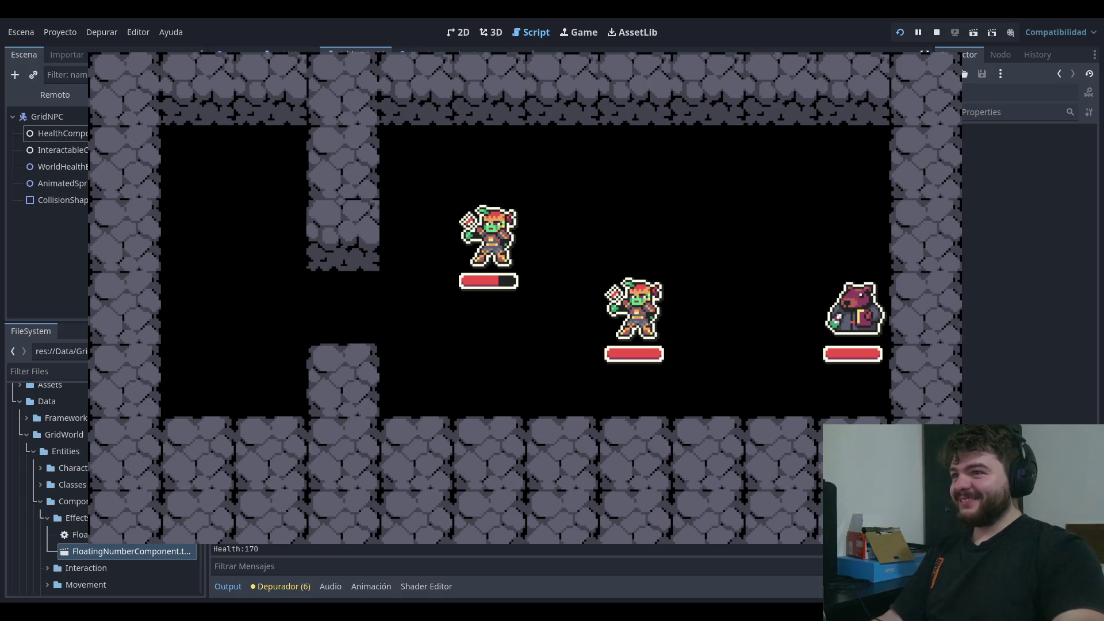
# - Walk the goblin around the grid and bump the neighbouring NPC to trigger -10 and +20 numbers
pyautogui.press('Left')
pyautogui.press('Right')
pyautogui.press('Right')
pyautogui.press('Down')
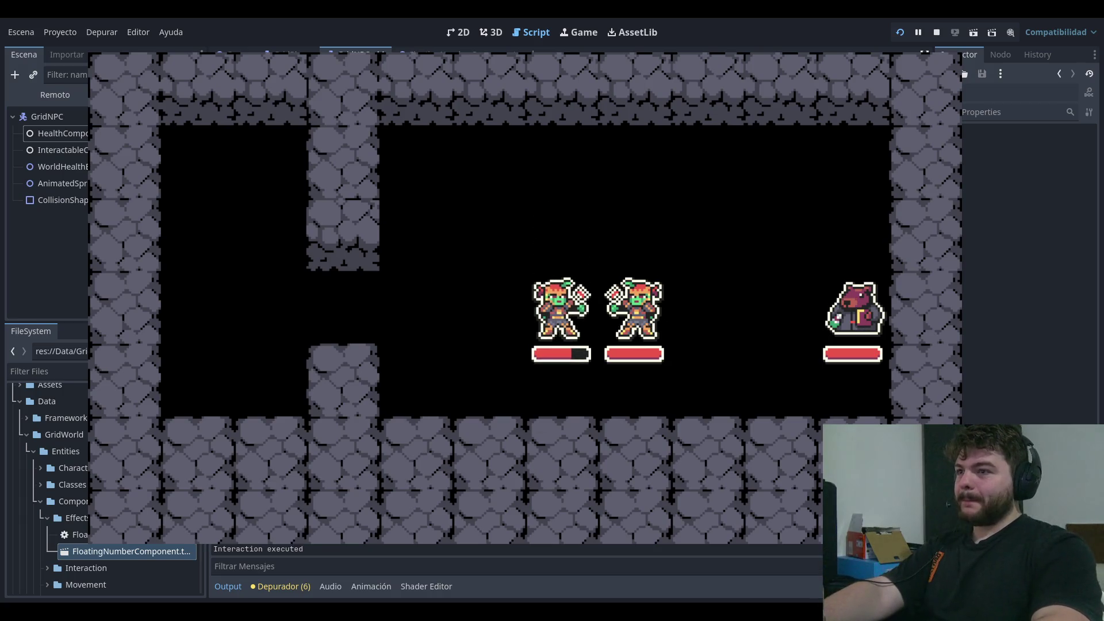
pyautogui.press('Left')
pyautogui.press('Right')
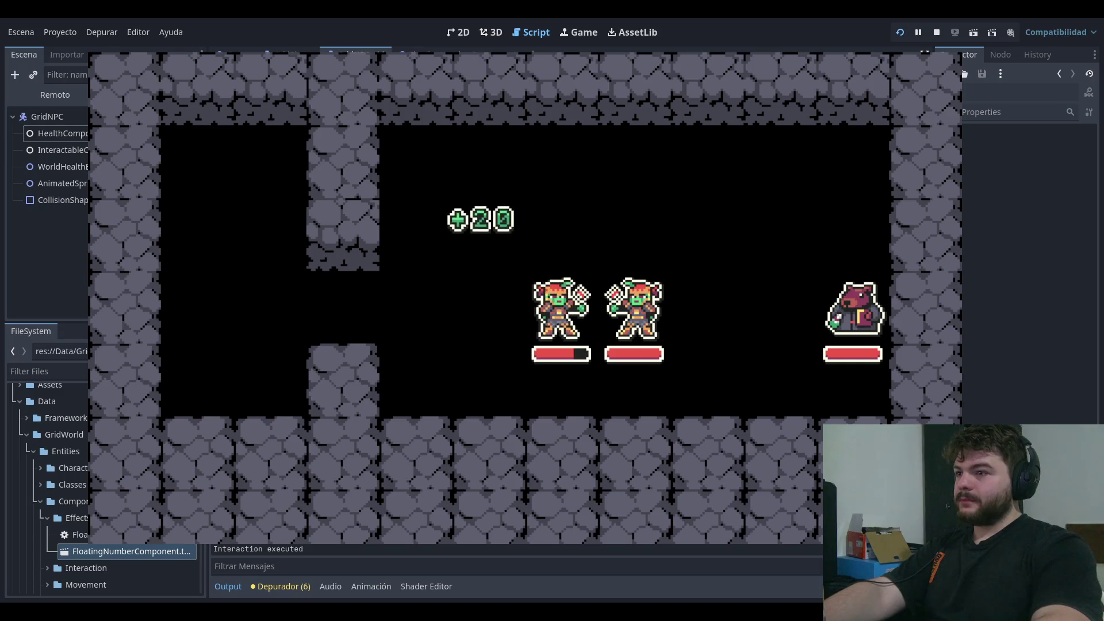
pyautogui.press('Up')
pyautogui.press('Right')
pyautogui.press('Left')
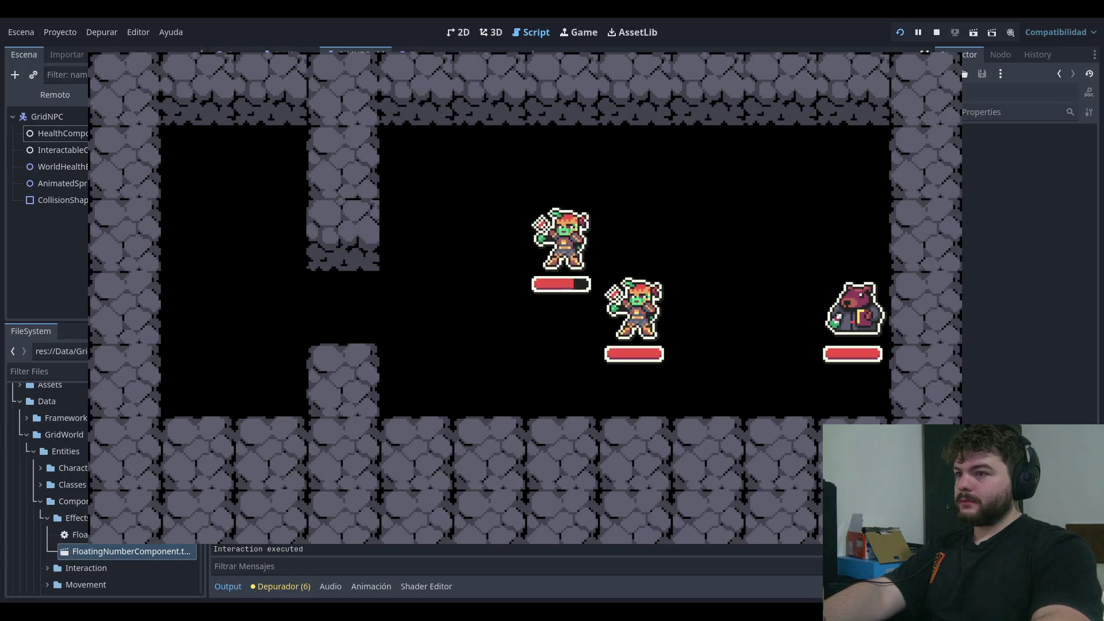
pyautogui.press('Down')
pyautogui.press('Left')
pyautogui.press('Right')
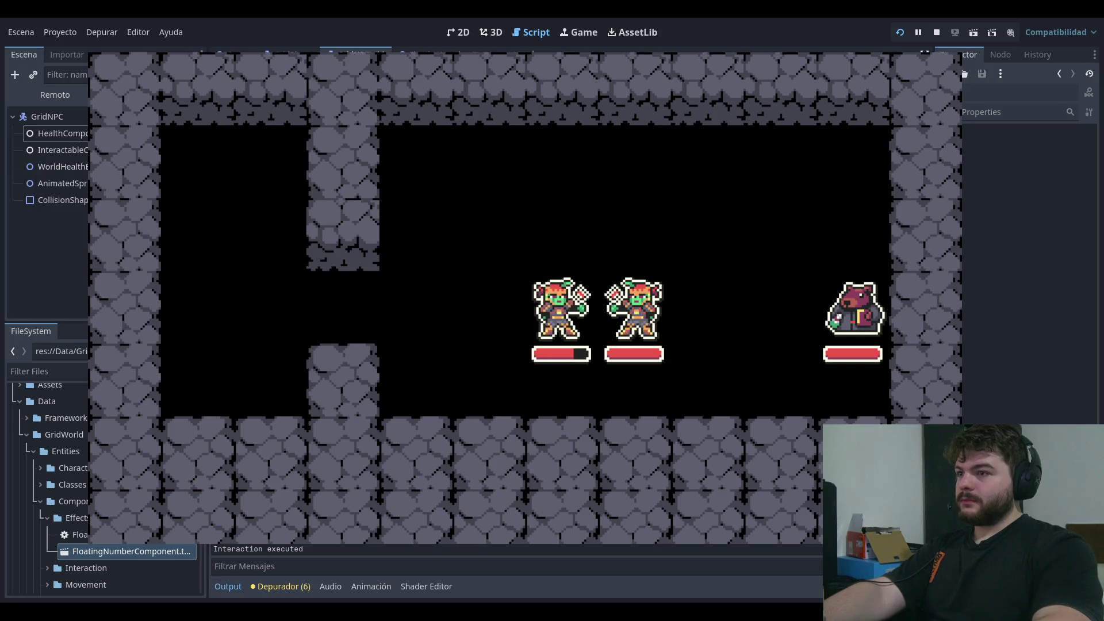
pyautogui.press('Up')
pyautogui.press('Right')
pyautogui.press('Right')
pyautogui.press('Down')
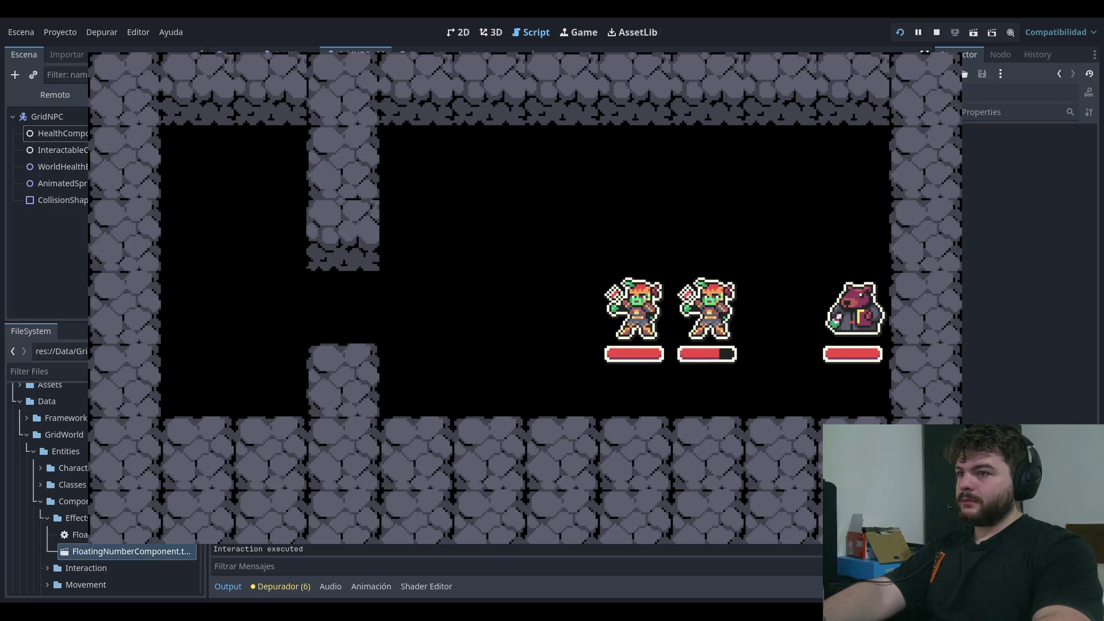
# - Take damage beside the other goblin and the wall pillar to stack floating numbers, then stop the game
pyautogui.press('Up')
pyautogui.press('Left')
pyautogui.press('Left')
pyautogui.press('Down')
pyautogui.press('Up')
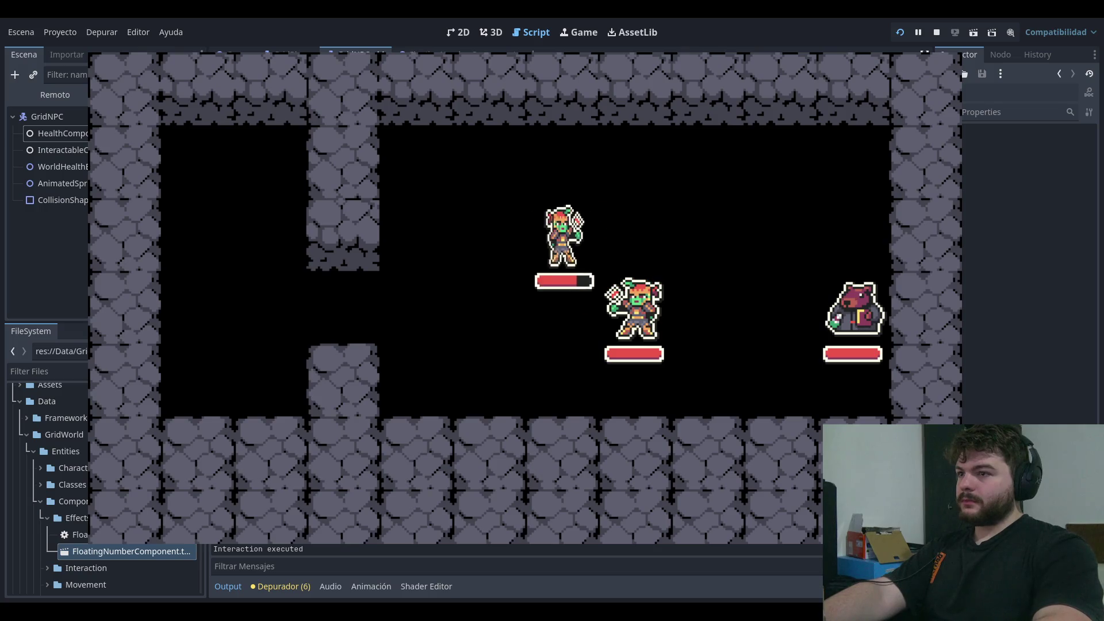
pyautogui.press('Right')
pyautogui.press('Down')
pyautogui.press('Down')
pyautogui.press('Down')
pyautogui.press('Down')
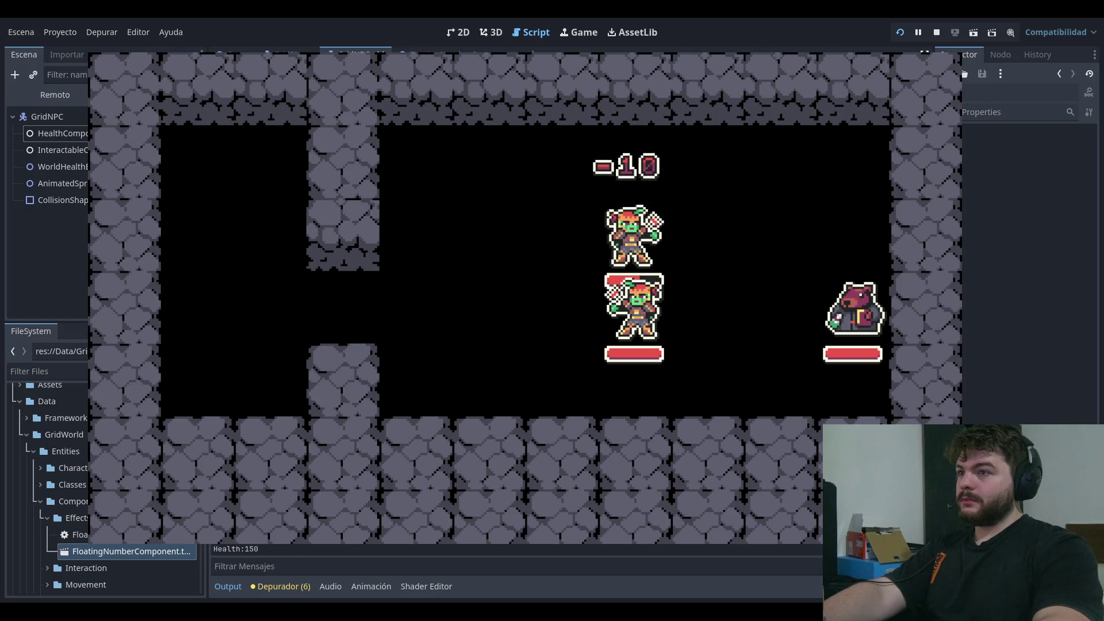
pyautogui.press('Left')
pyautogui.press('Left')
pyautogui.press('Left')
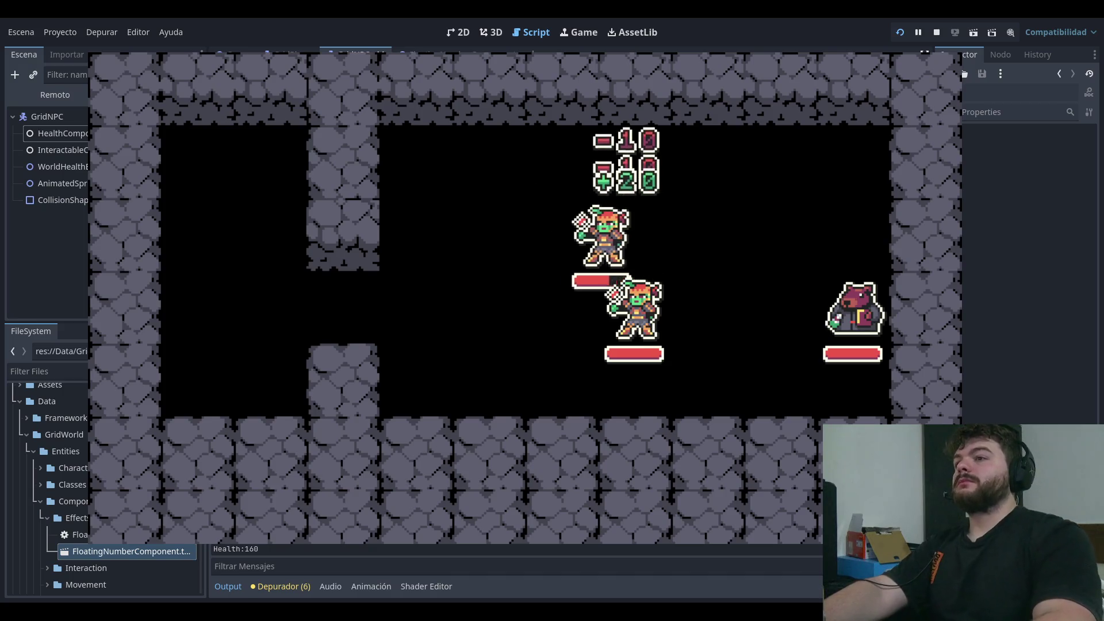
pyautogui.press('Down')
pyautogui.press('Left')
pyautogui.press('Left')
pyautogui.press('Up')
pyautogui.press('Up')
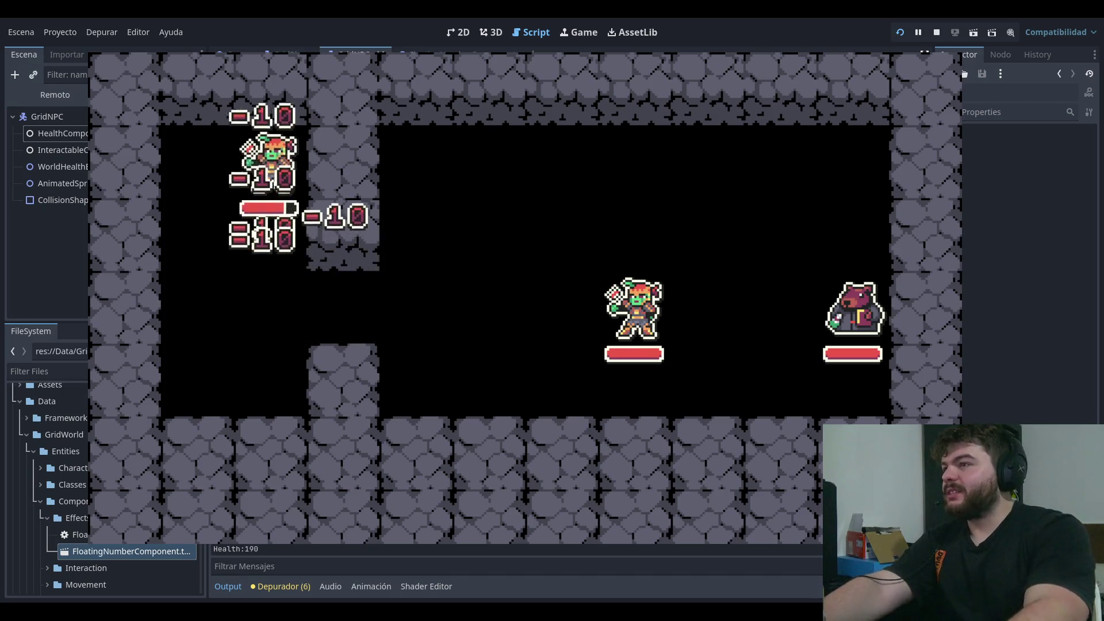
pyautogui.press('Left')
pyautogui.press('Down')
pyautogui.press('Down')
pyautogui.press('Right')
pyautogui.press('Right')
pyautogui.press('Right')
pyautogui.press('Up')
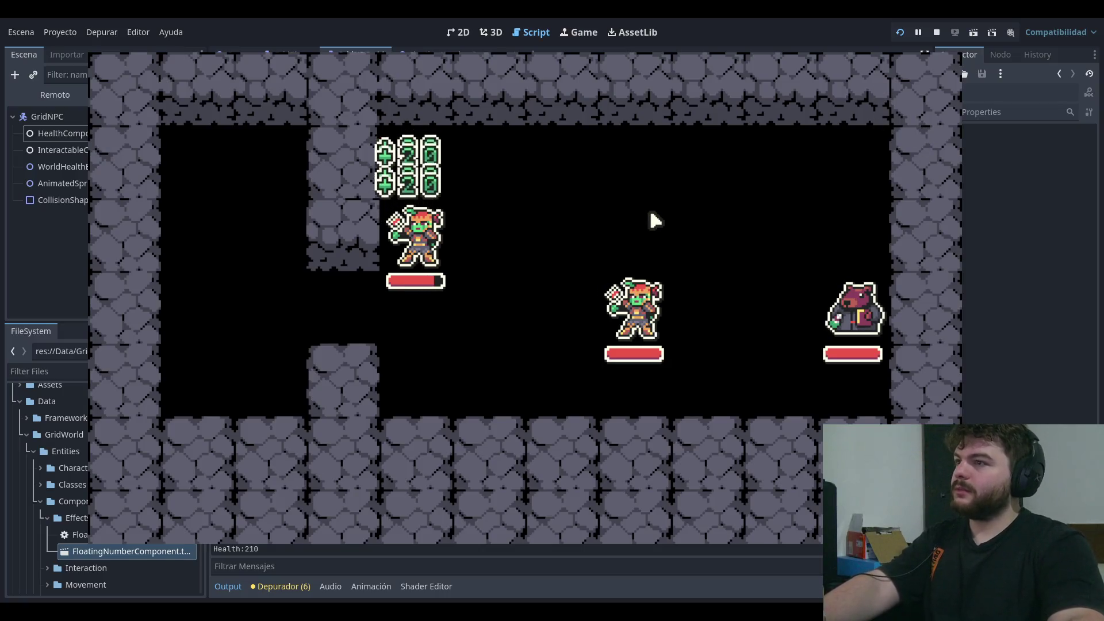
pyautogui.press('F8')
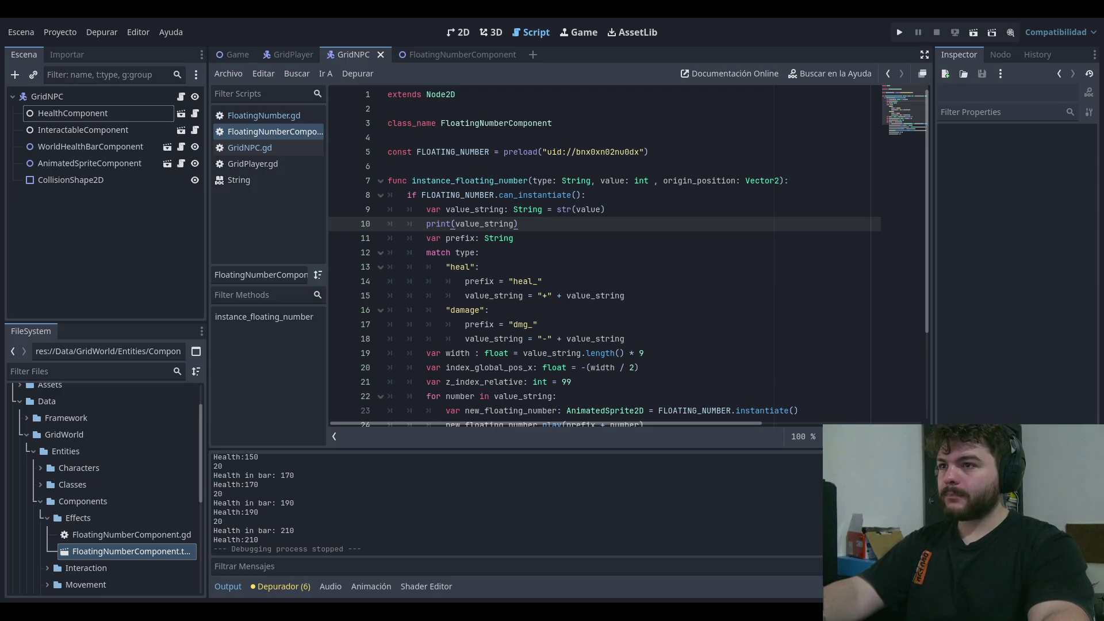
pyautogui.click(747, 253)
# - Launch the project from the script and start the level from the main menu's PLAY option
pyautogui.click(748, 108)
pyautogui.scroll(-3, 748, 185)
pyautogui.click(663, 391)
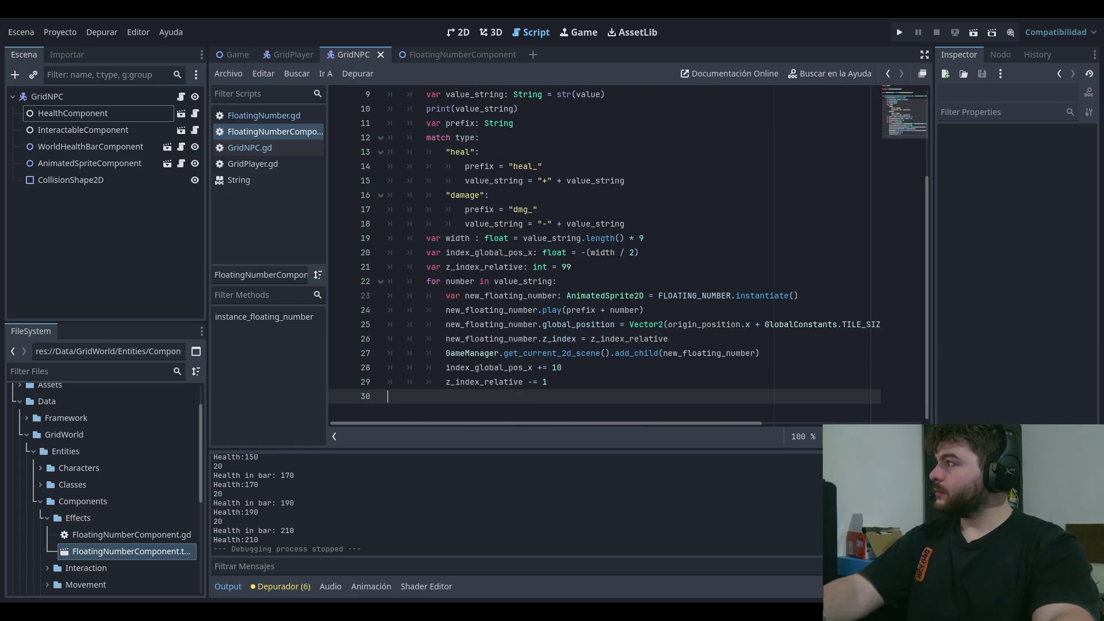
pyautogui.click(711, 206)
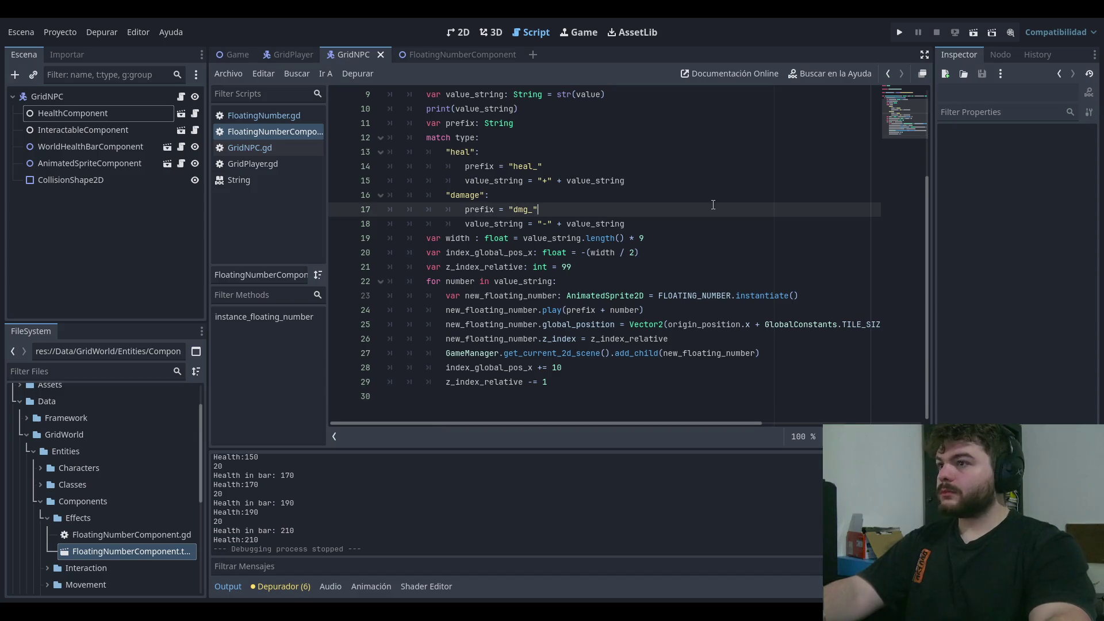
pyautogui.click(895, 34)
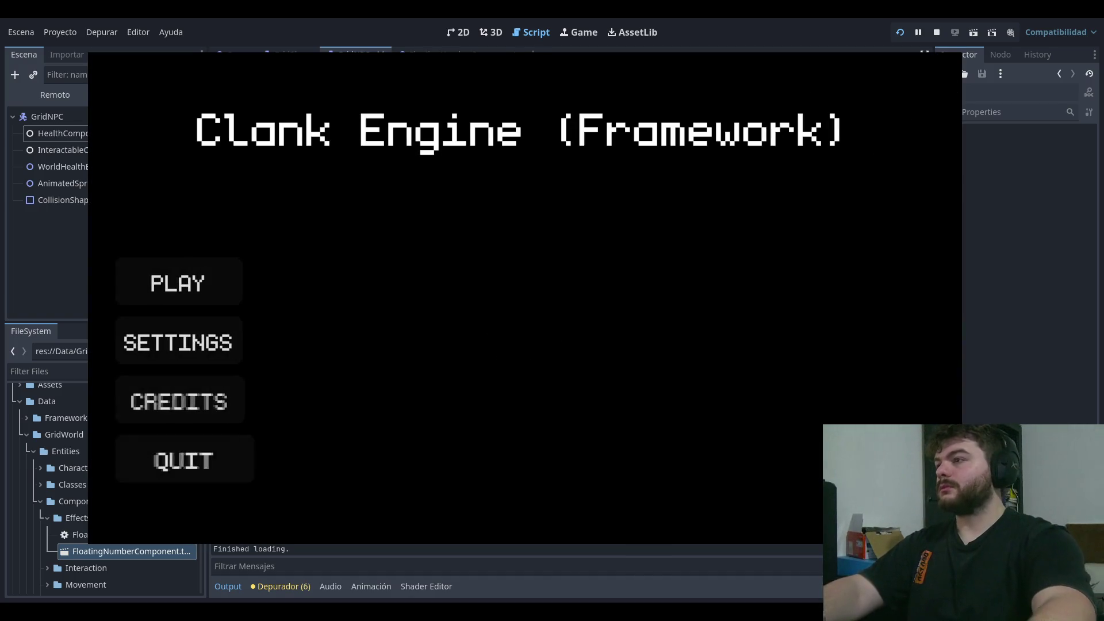
pyautogui.press('Down')
pyautogui.press('Up')
pyautogui.press('Down')
pyautogui.press('Down')
pyautogui.press('Down')
pyautogui.press('Up')
# - Walk the goblin left, down and right to show damage numbers, then stop the game
pyautogui.press('Up')
pyautogui.press('Up')
pyautogui.press('Return')
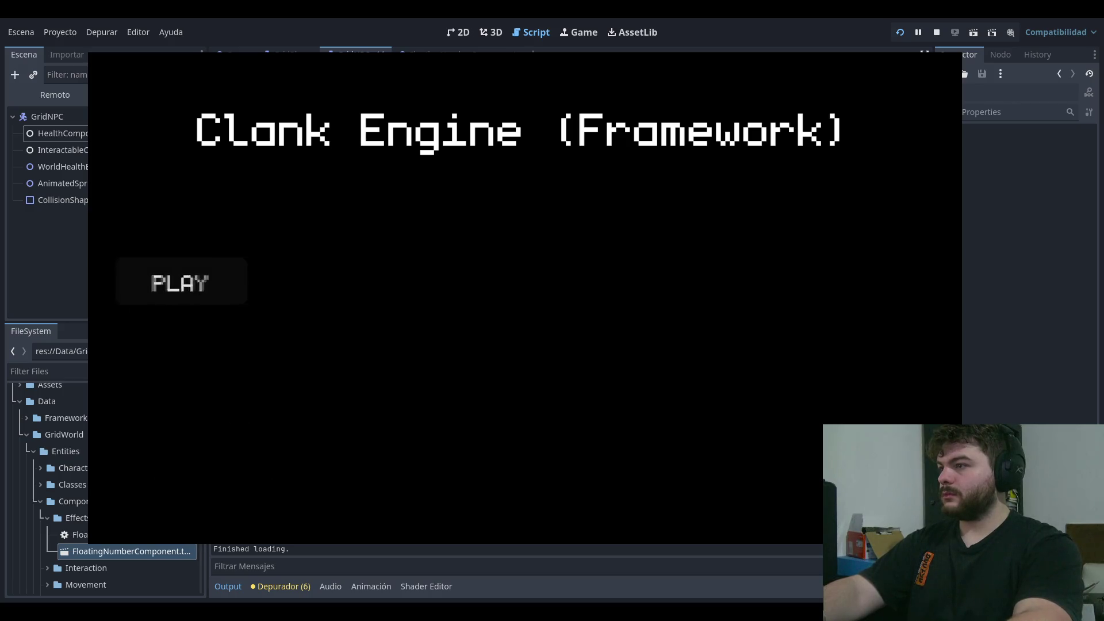
pyautogui.press('Left')
pyautogui.press('Left')
pyautogui.press('Left')
pyautogui.press('Up')
pyautogui.press('Up')
pyautogui.press('Left')
pyautogui.press('Down')
pyautogui.press('Down')
pyautogui.press('Right')
pyautogui.press('Right')
pyautogui.press('Right')
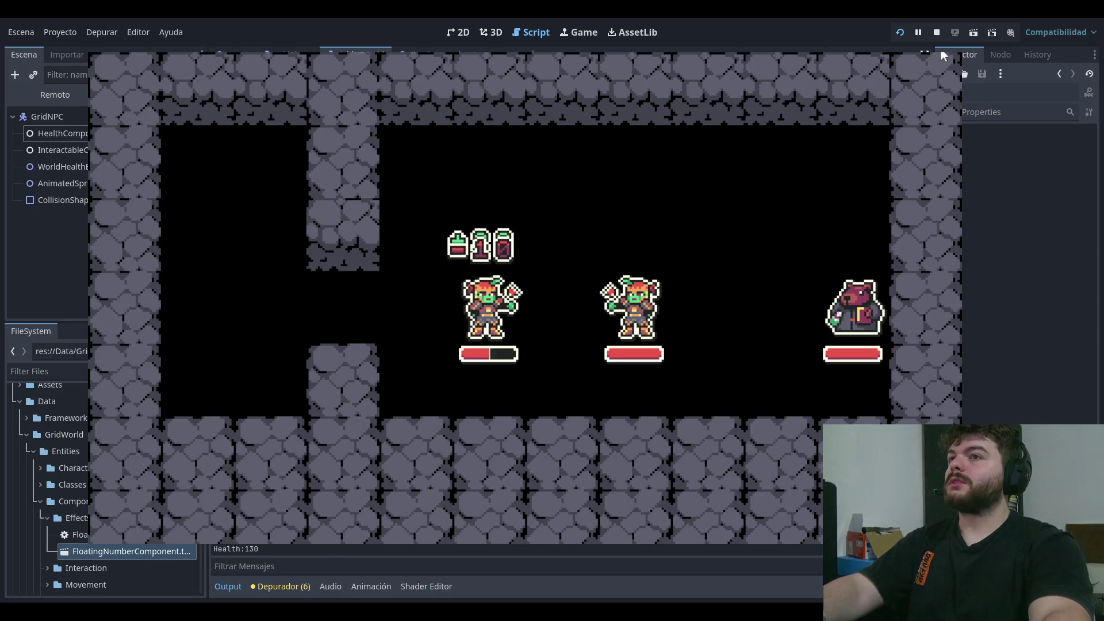
pyautogui.press('F8')
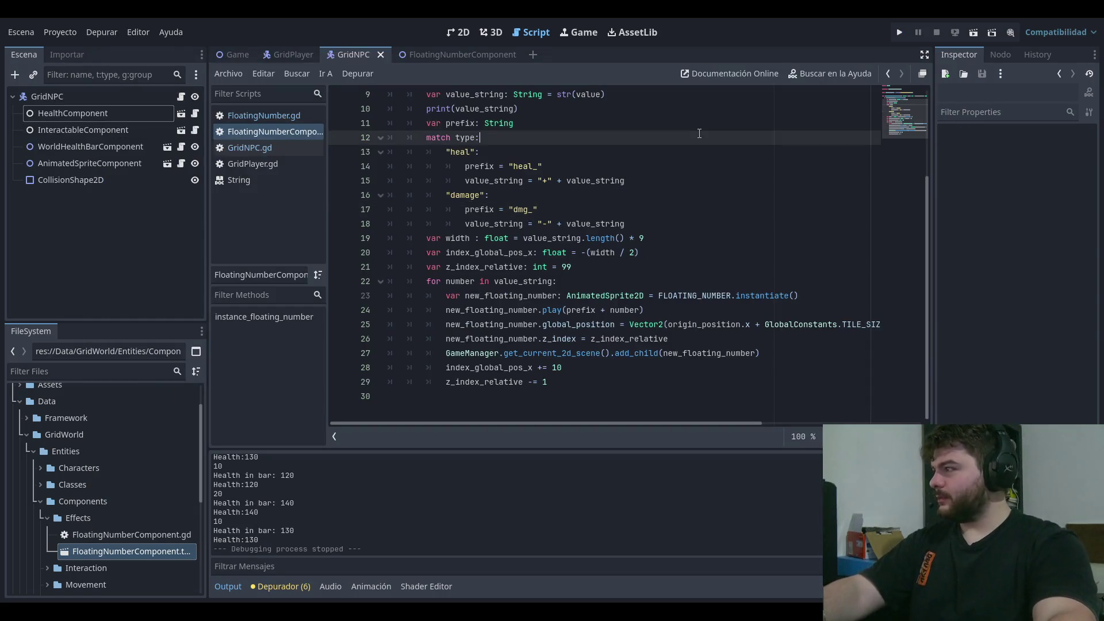
# - Review the prefix declaration, str(value) conversion and print lines 10-12 of the number code
pyautogui.press('Down')
pyautogui.press('Down')
pyautogui.press('Down')
pyautogui.press('Up')
pyautogui.press('Up')
pyautogui.press('Up')
pyautogui.press('Up')
pyautogui.press('Up')
pyautogui.press('Up')
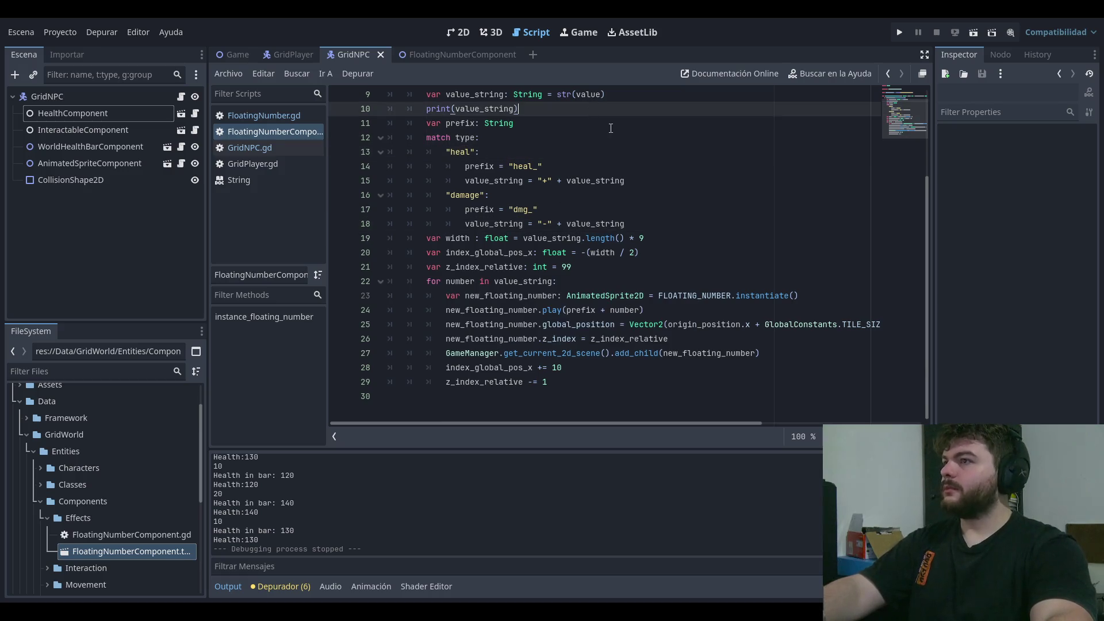
pyautogui.press('Down')
pyautogui.press('Down')
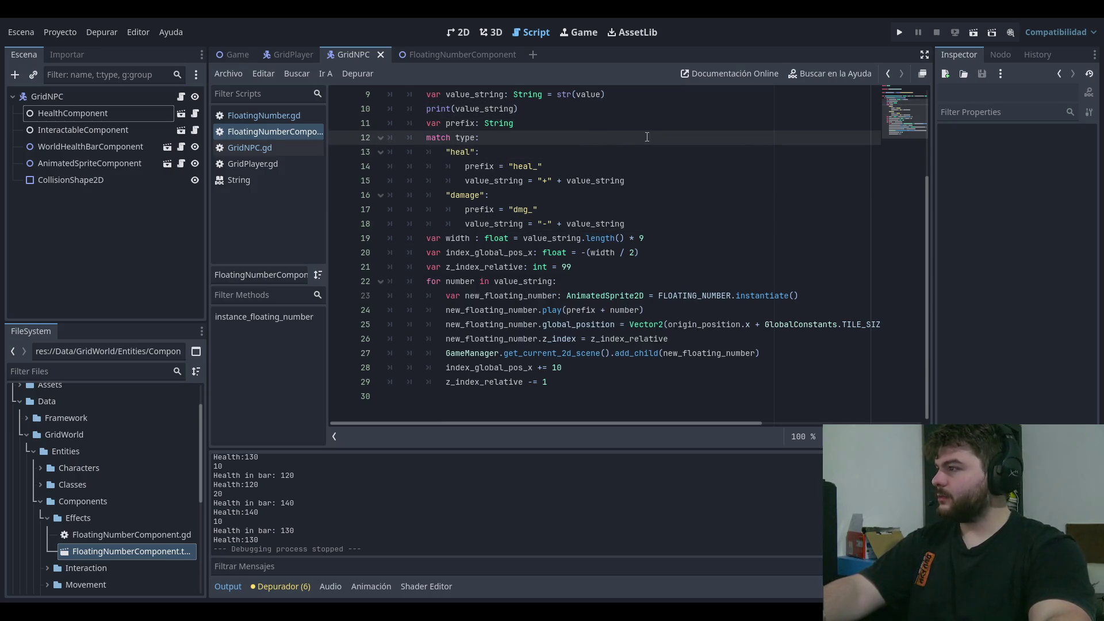
pyautogui.click(639, 122)
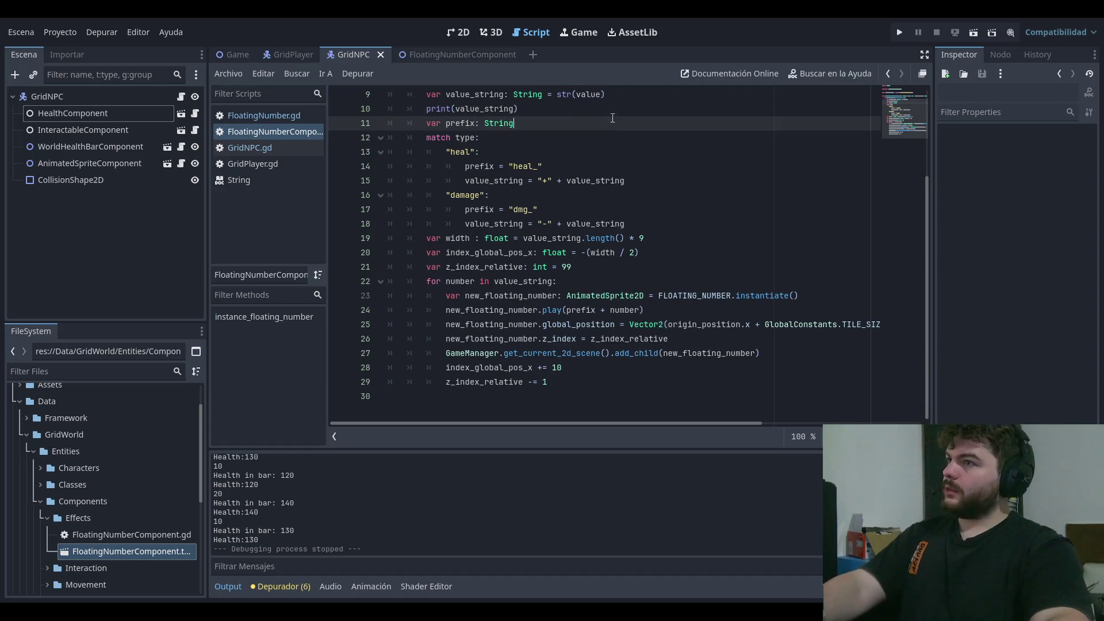
pyautogui.click(600, 101)
pyautogui.click(625, 109)
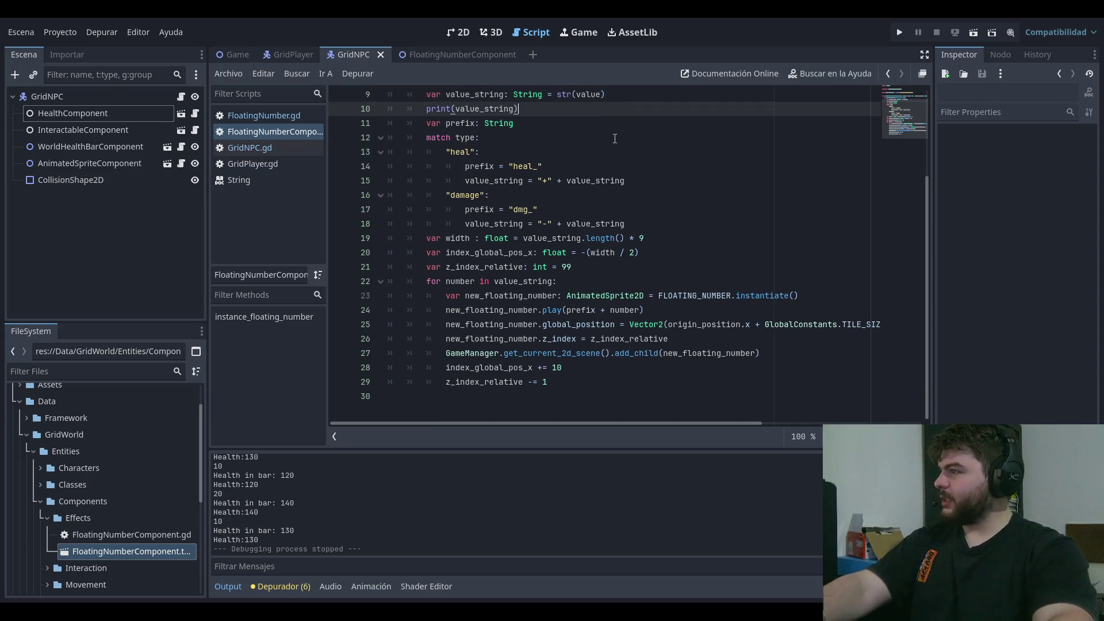
pyautogui.moveTo(614, 139); pyautogui.dragTo(428, 109)
pyautogui.click(529, 107)
# - Check FloatingNumber.gd, review lines 9-13 and the line 20 x-offset, and relaunch the game
pyautogui.click(290, 118)
pyautogui.click(294, 130)
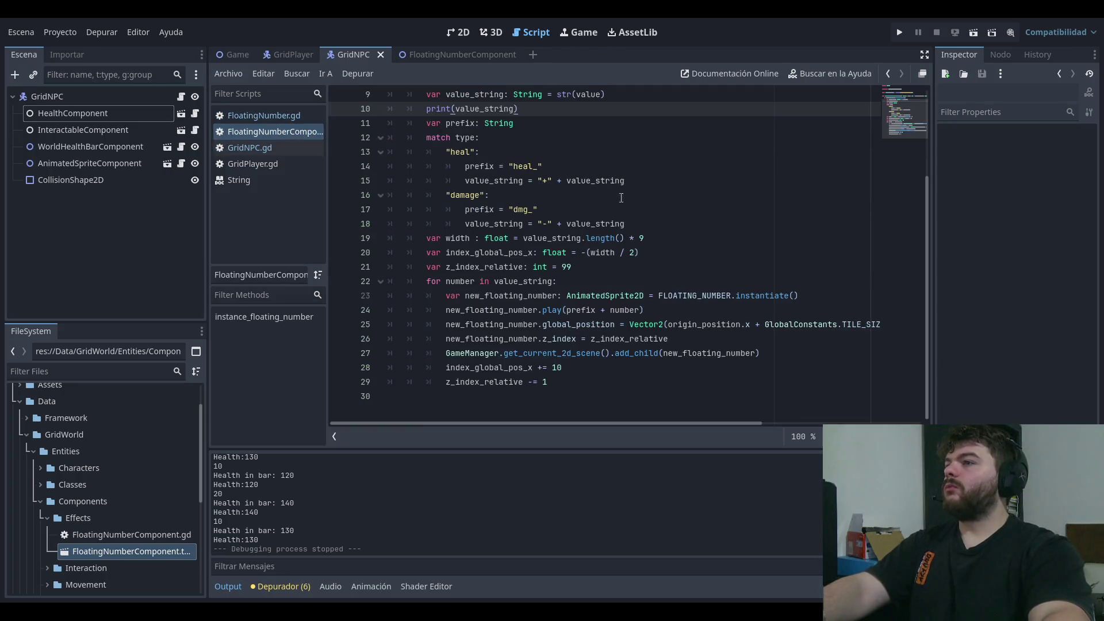
pyautogui.click(667, 96)
pyautogui.click(696, 103)
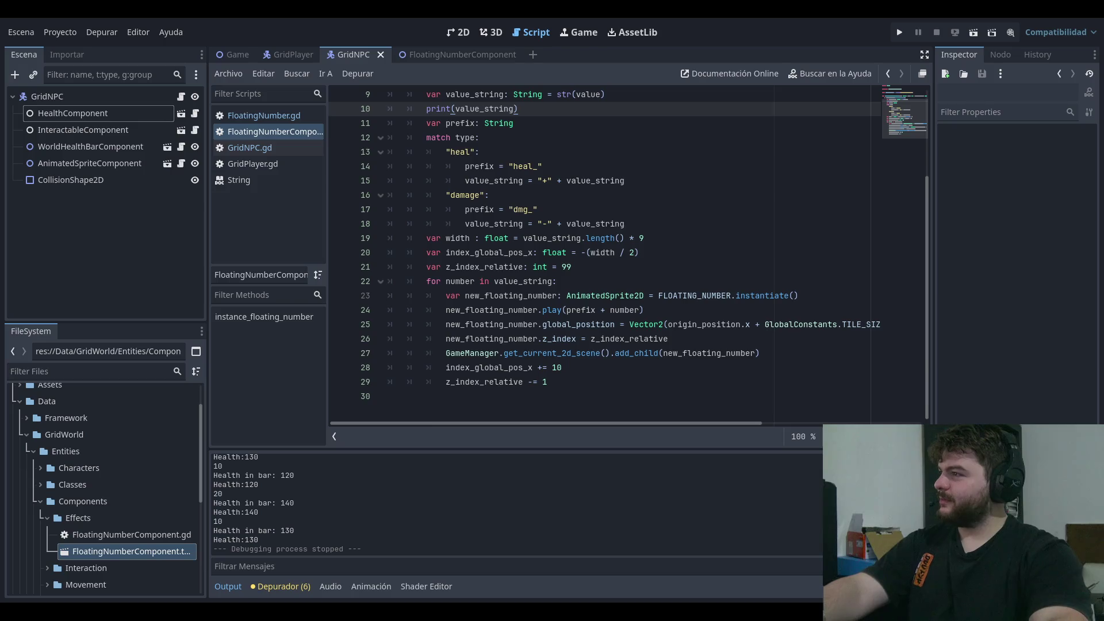
pyautogui.click(635, 252)
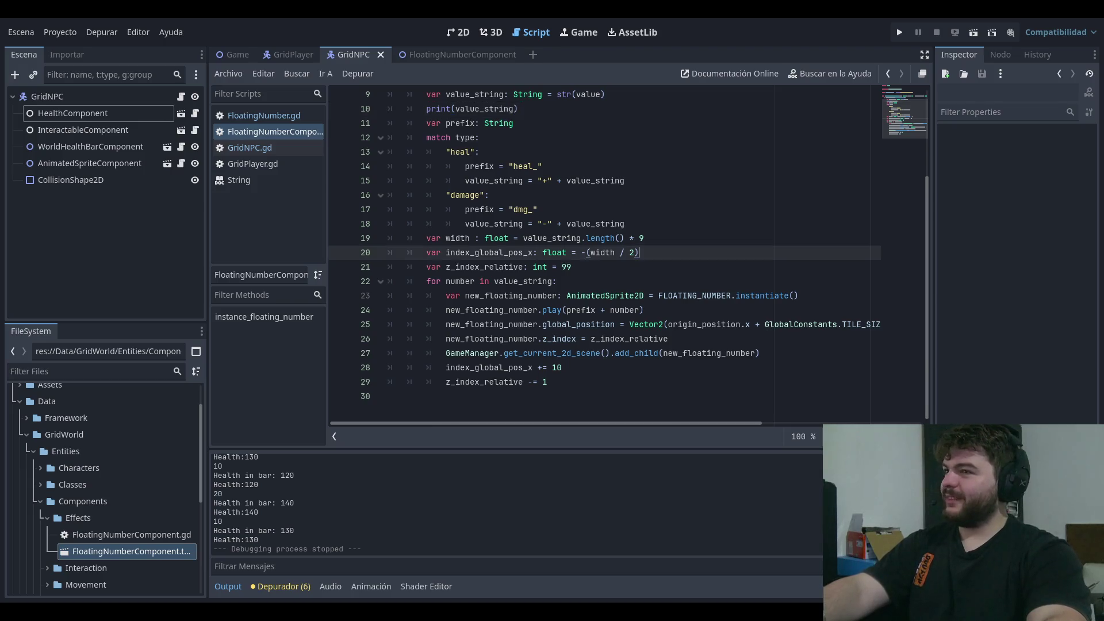
pyautogui.click(479, 152)
pyautogui.click(900, 32)
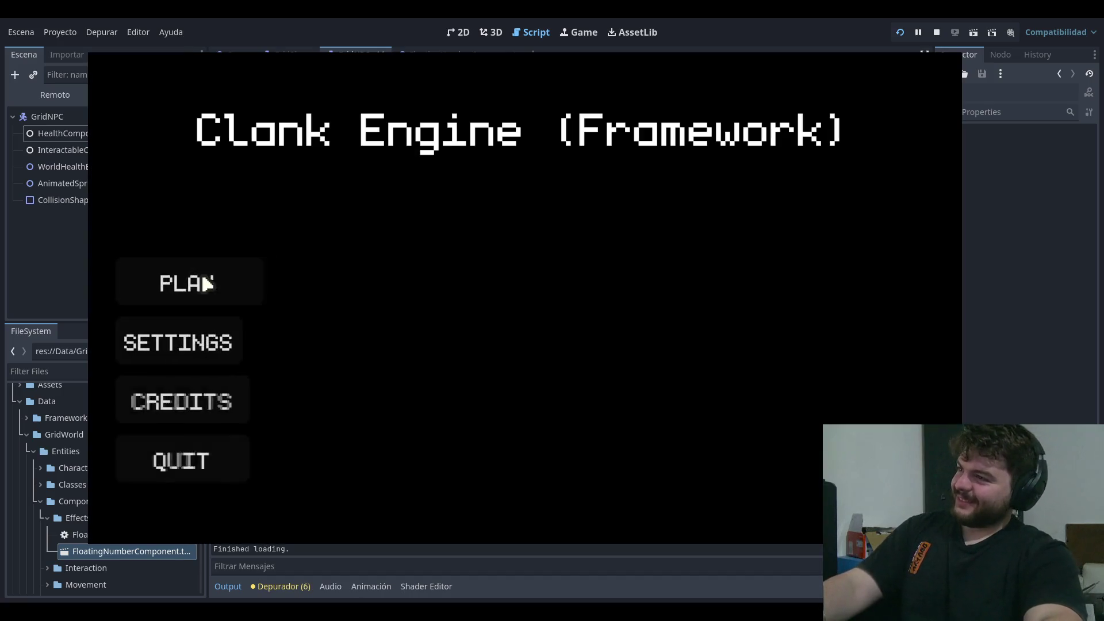
# - Start the level, move the left goblin to take damage, and stop the game
pyautogui.click(205, 281)
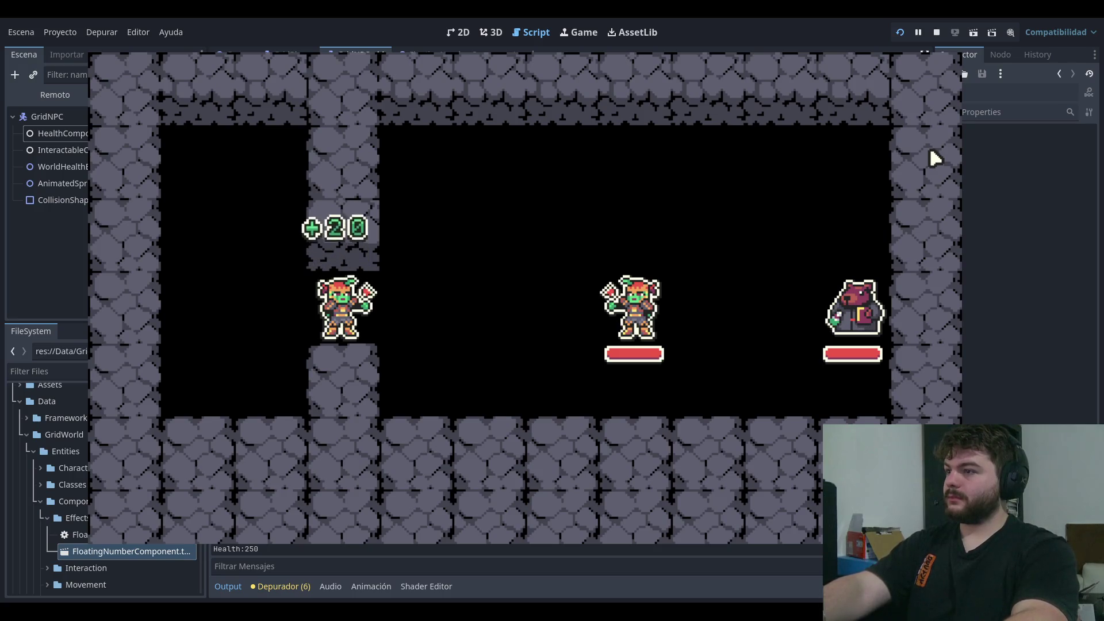
pyautogui.press('Left')
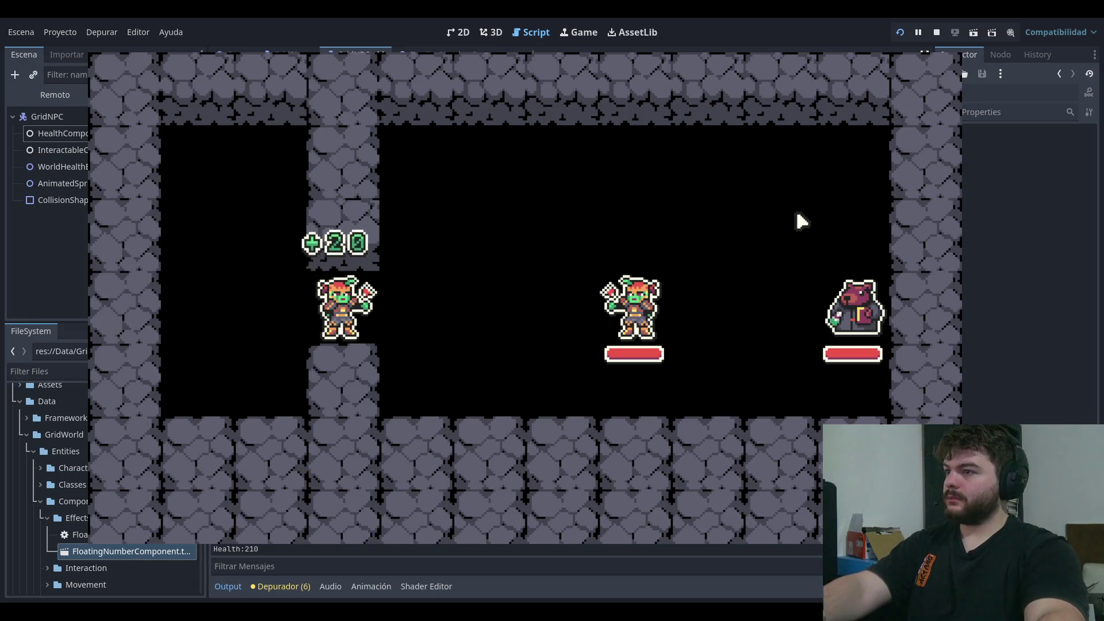
pyautogui.click(955, 56)
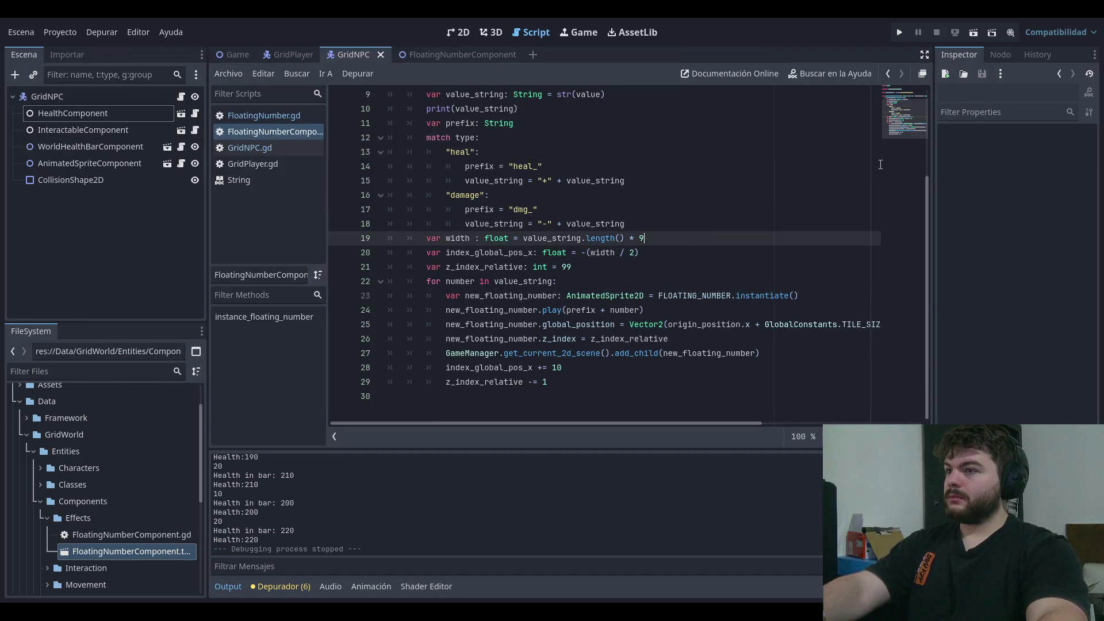
# - Append 9 to the line 20 offset and playtest the damage numbers
pyautogui.click(691, 255)
pyautogui.write('+')
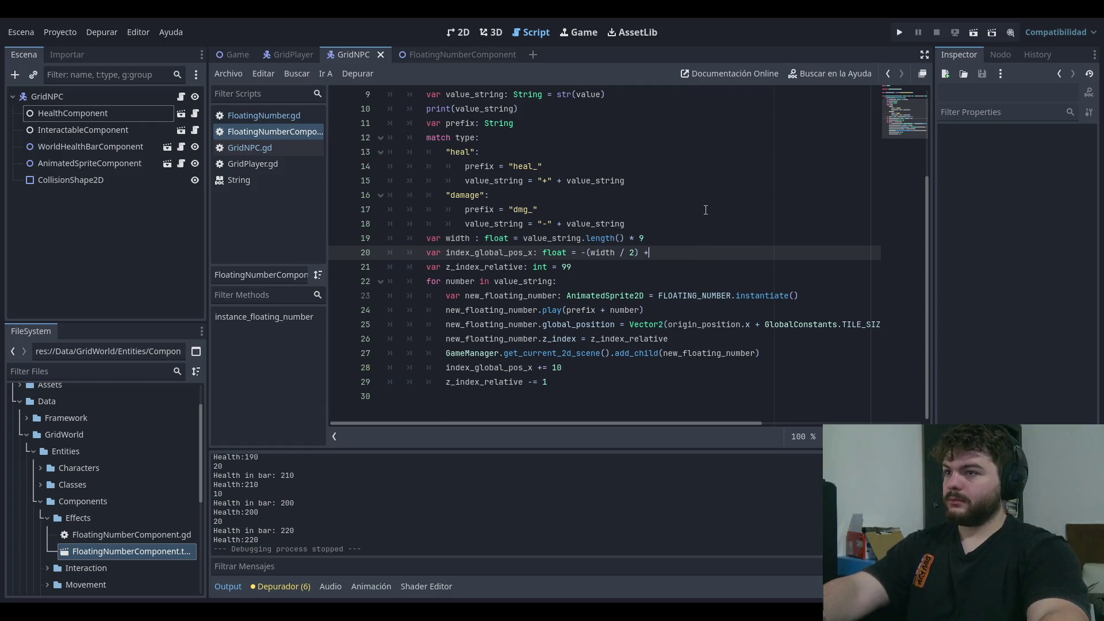
pyautogui.write('9')
pyautogui.click(900, 33)
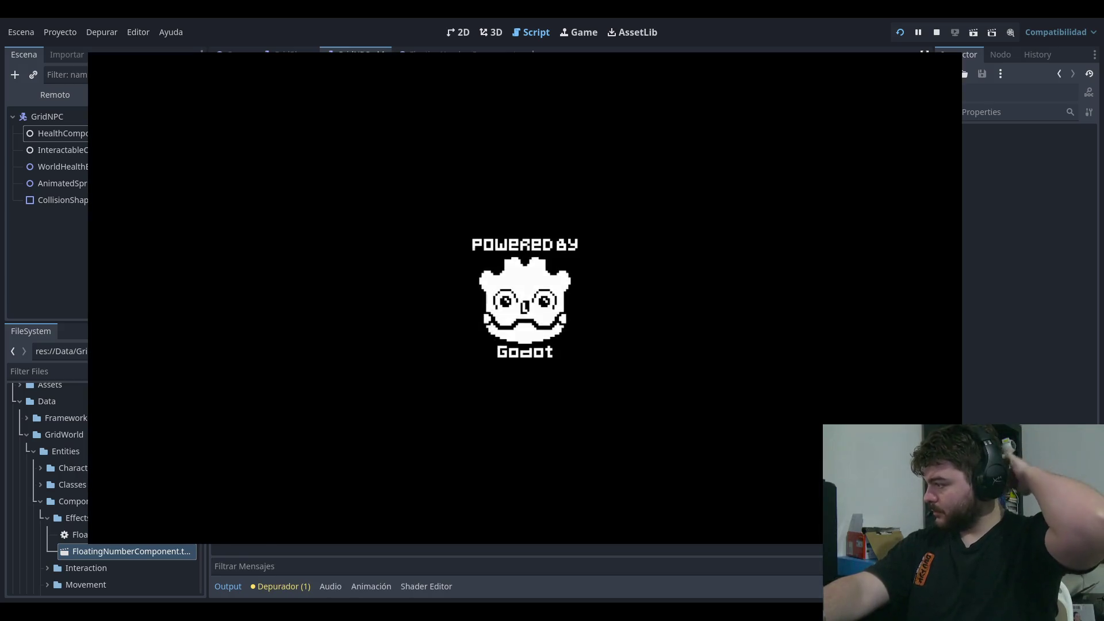
pyautogui.press('Return')
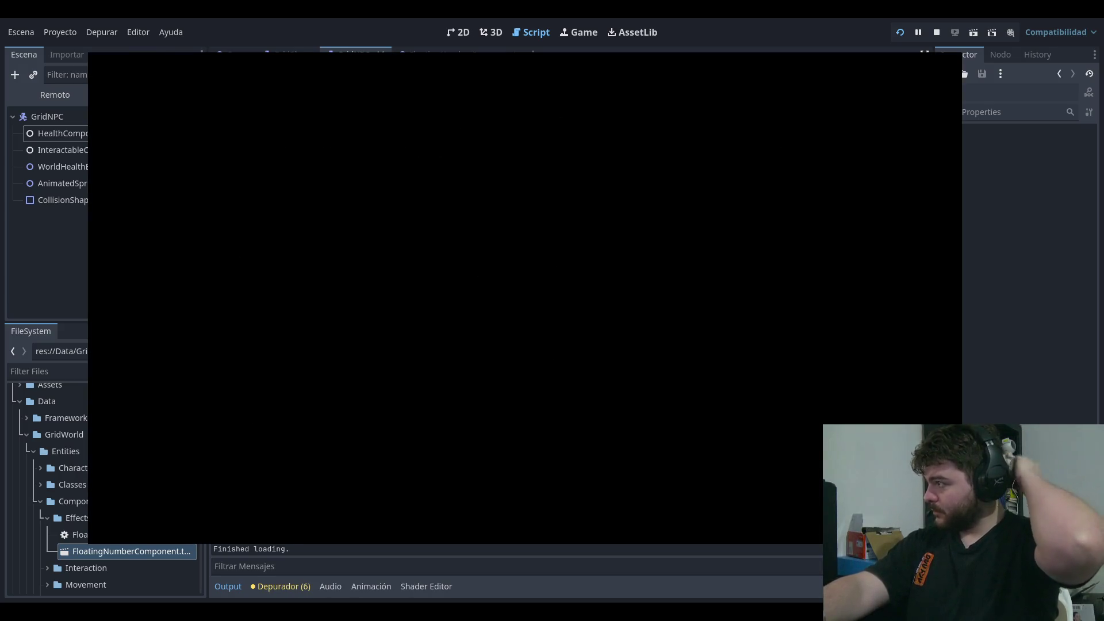
pyautogui.press('Left')
pyautogui.press('Left')
pyautogui.press('Left')
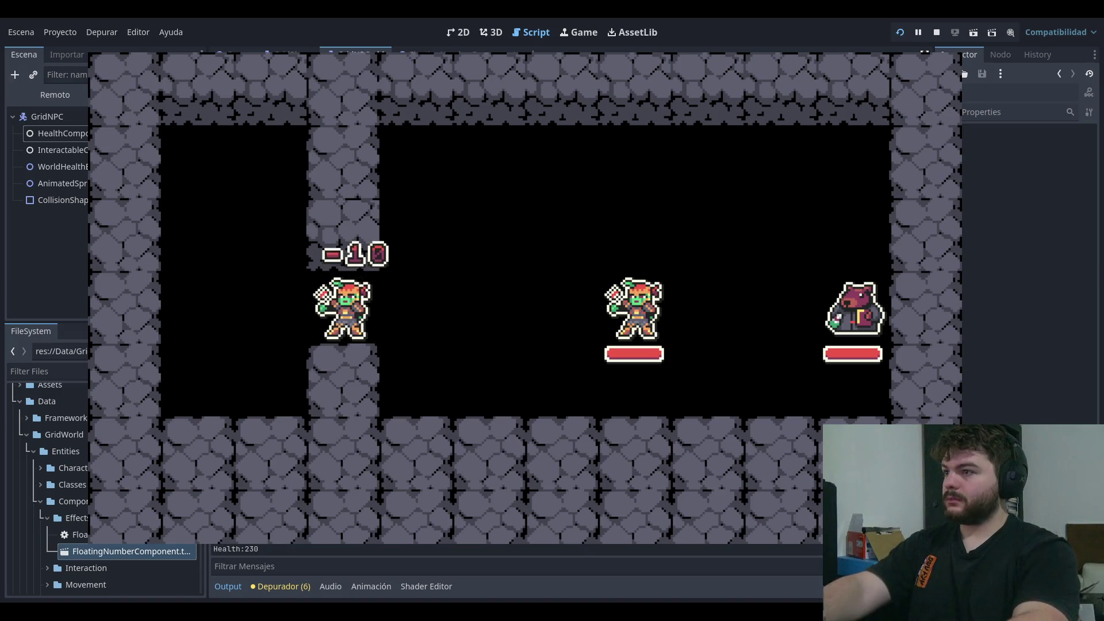
pyautogui.press('F8')
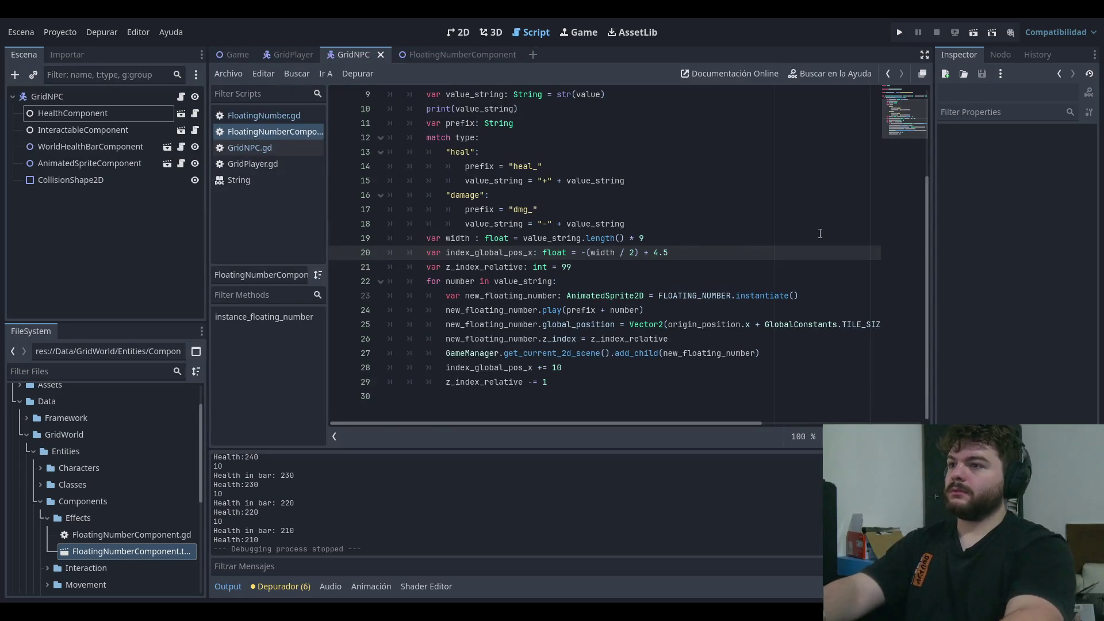
# - Run the game again and damage the player to recheck the numbers
pyautogui.click(904, 37)
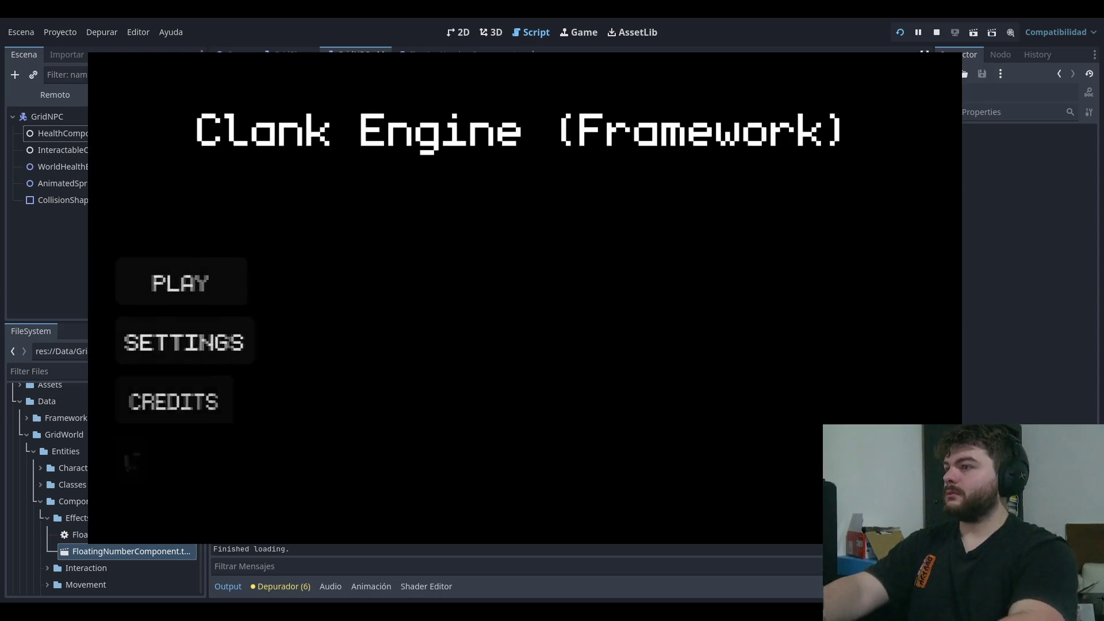
pyautogui.press('Return')
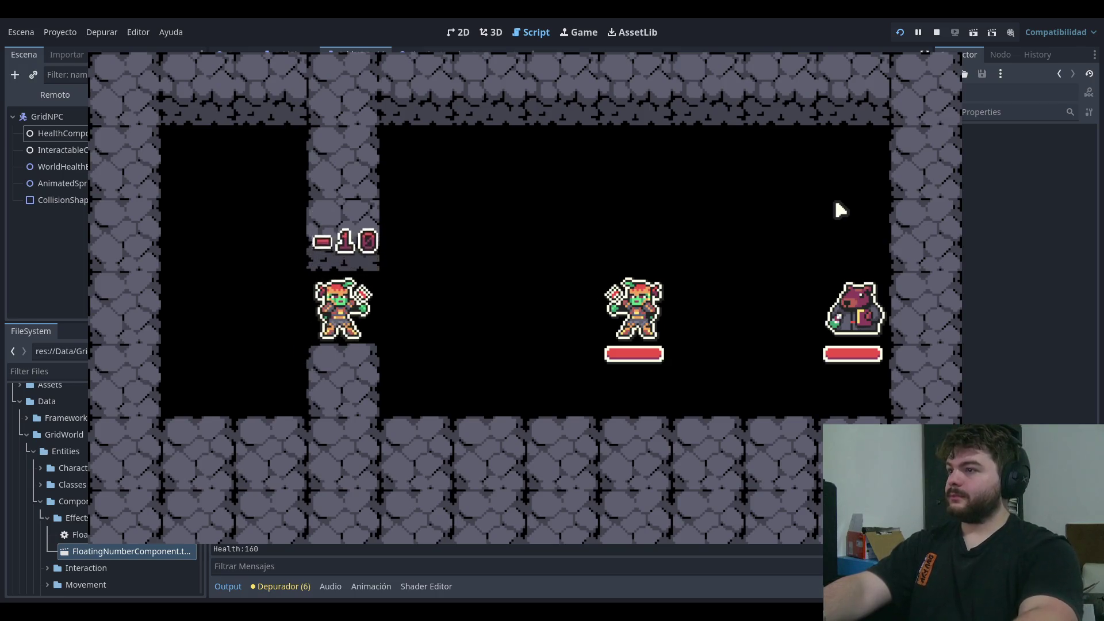
pyautogui.press('F8')
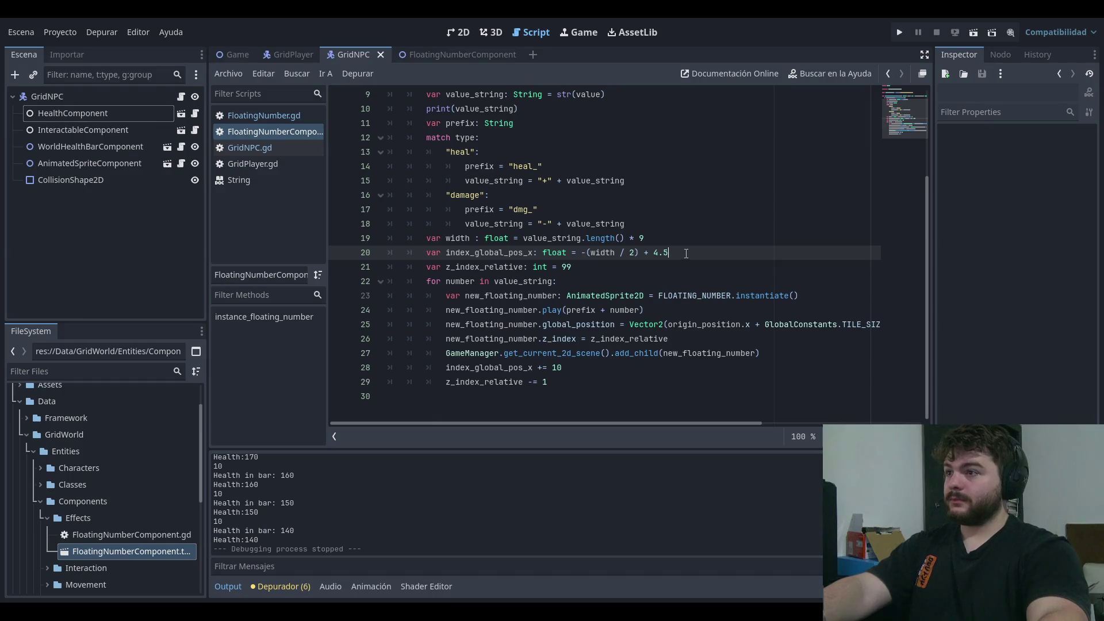
# - Trim the line 20 offset from 4.5 to 4, replay the level, then open GridPlayer.gd
pyautogui.press('BackSpace')
pyautogui.press('BackSpace')
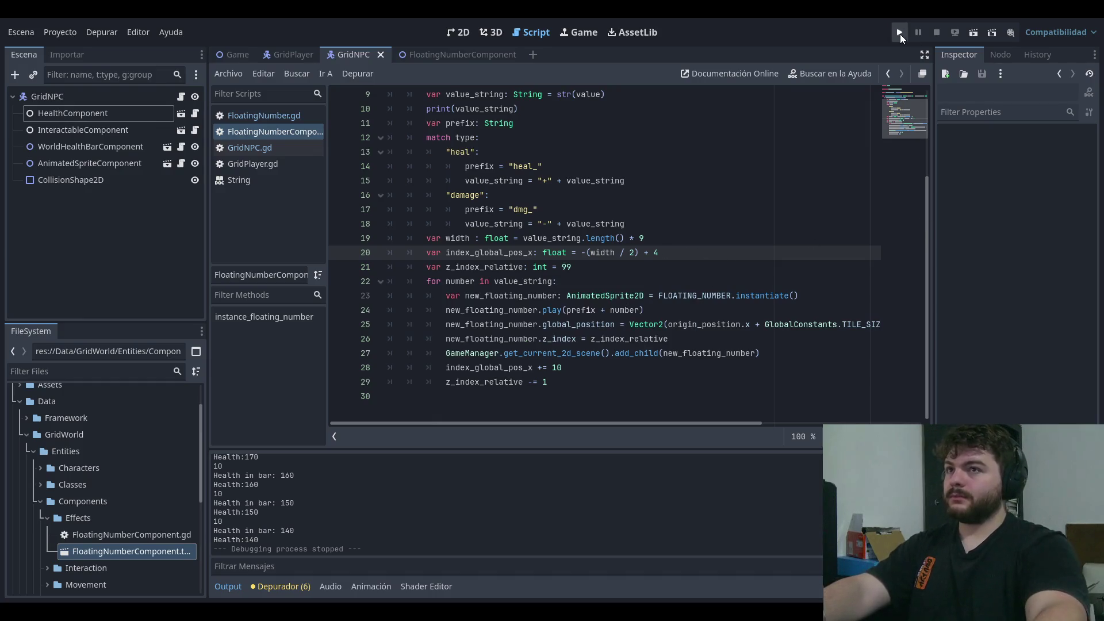
pyautogui.click(899, 34)
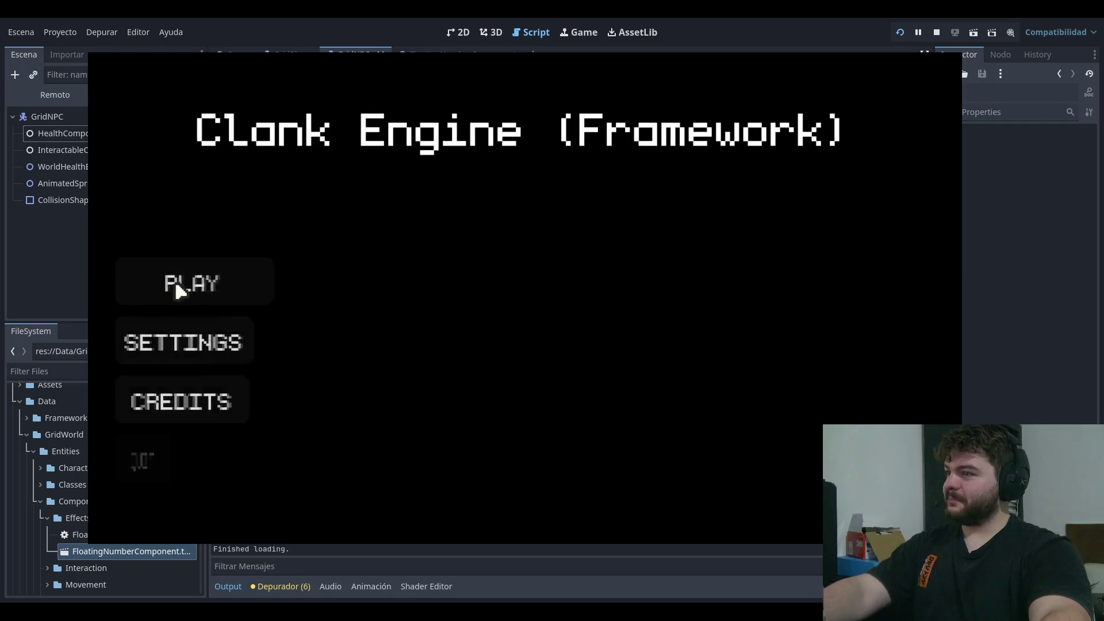
pyautogui.click(172, 285)
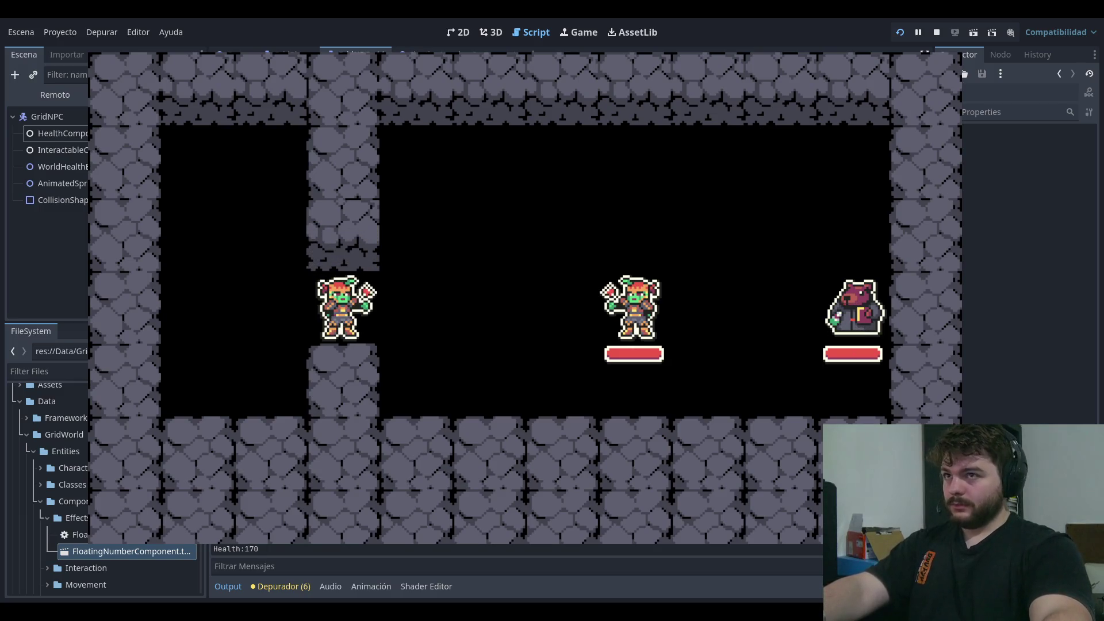
pyautogui.press('F8')
pyautogui.click(260, 147)
pyautogui.click(273, 164)
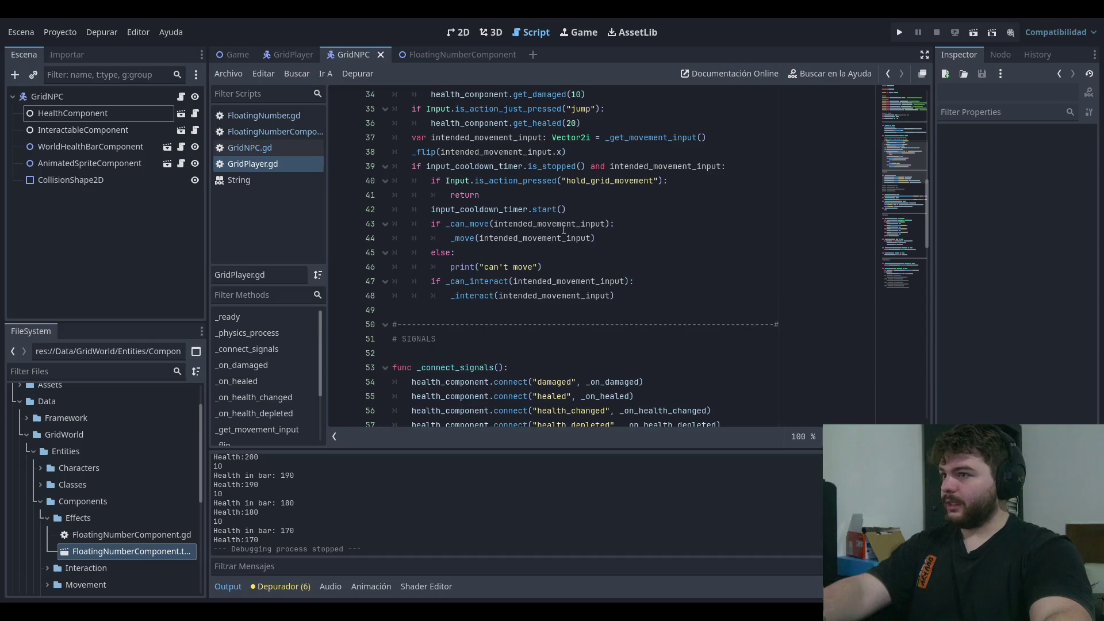
# - Change get_damaged(10) to 100 and get_healed(20) to 200, then playtest the health bar
pyautogui.click(580, 267)
pyautogui.write('0')
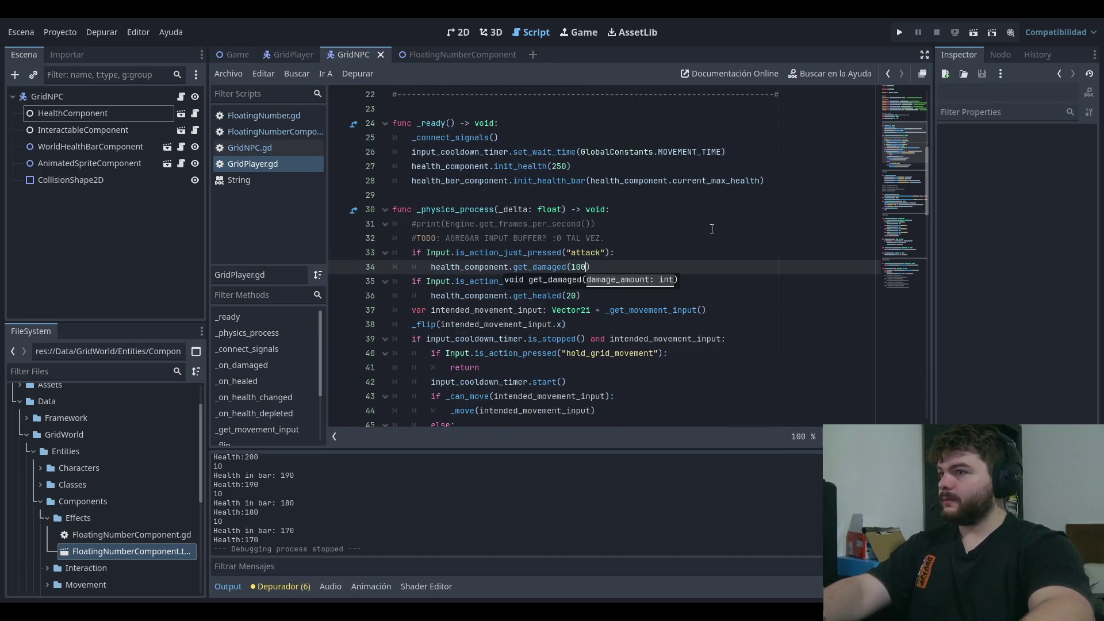
pyautogui.press('Down')
pyautogui.press('Down')
pyautogui.write('0')
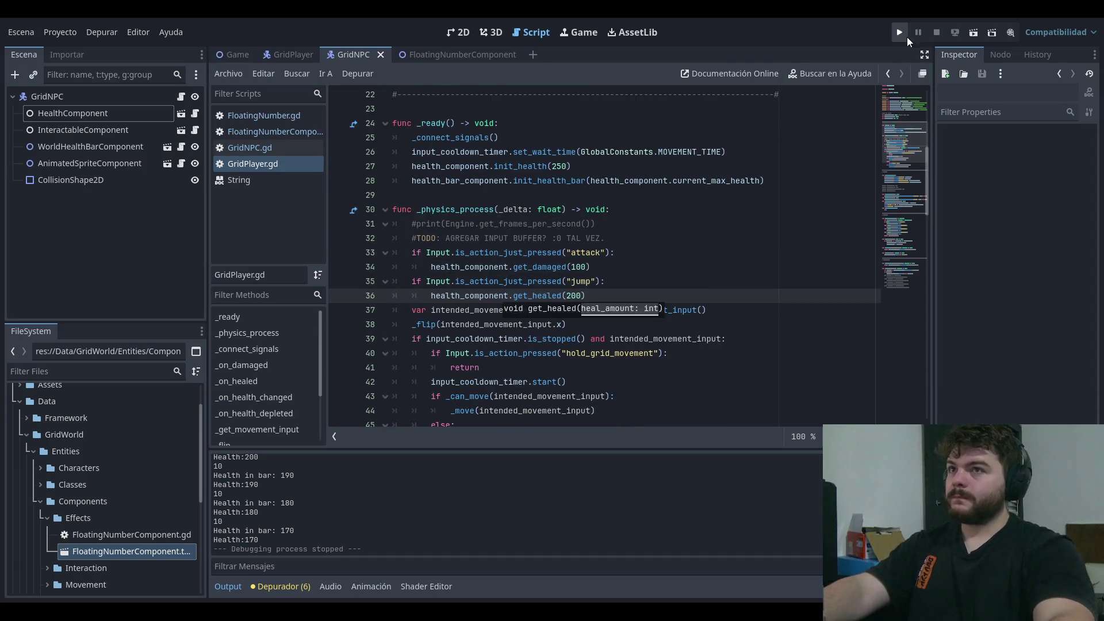
pyautogui.click(902, 33)
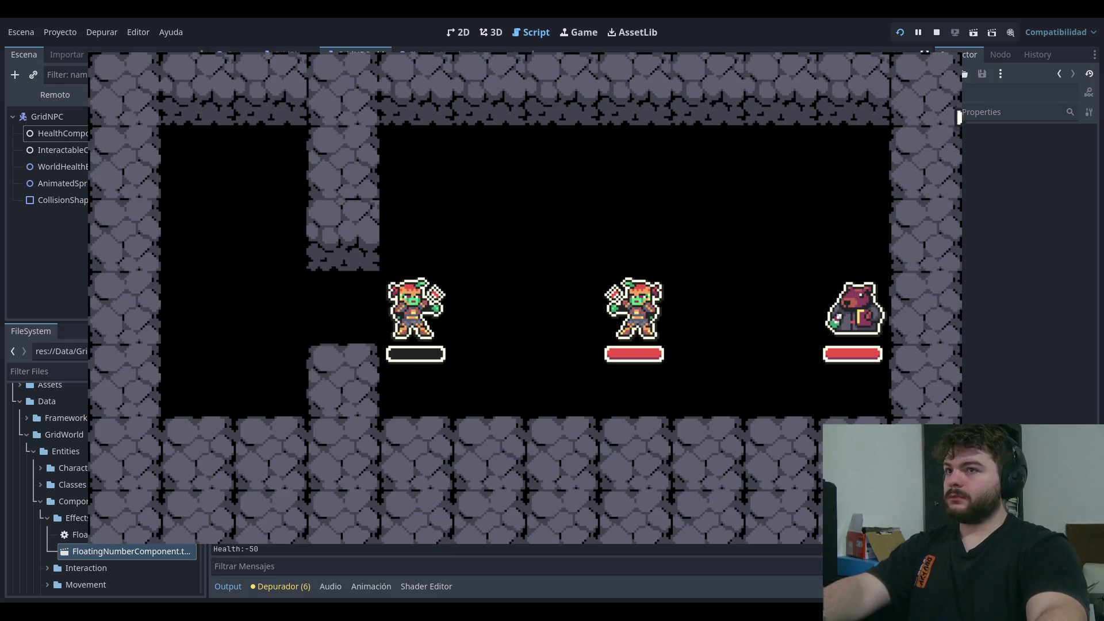
pyautogui.press('F8')
# - Review the attack check on line 33 and the surrounding lines 23-30 of GridPlayer.gd
pyautogui.click(703, 258)
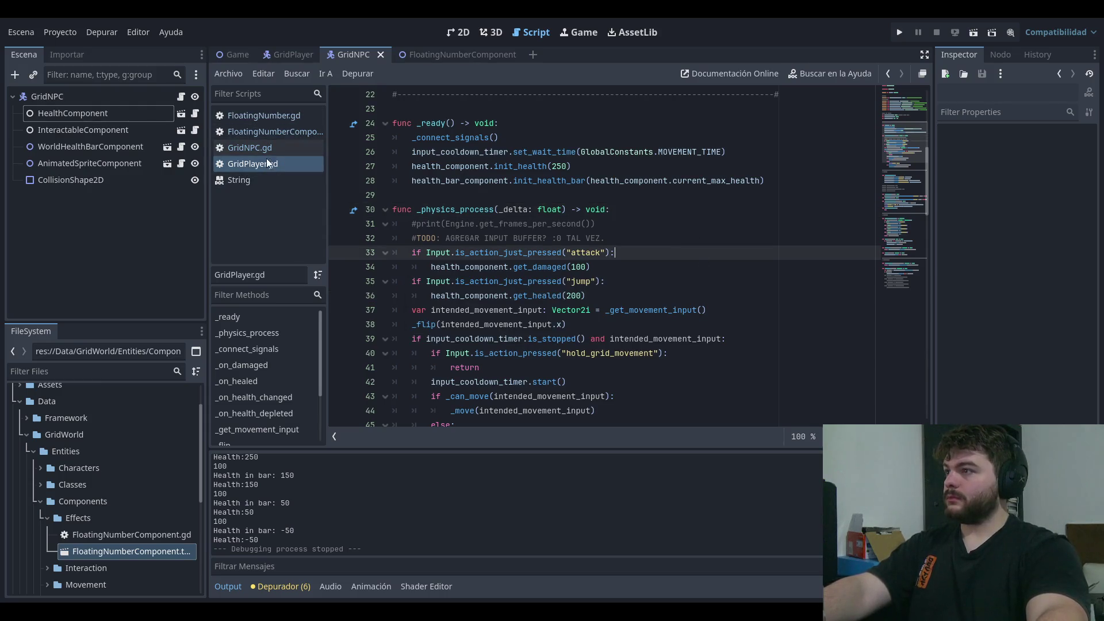
pyautogui.click(603, 109)
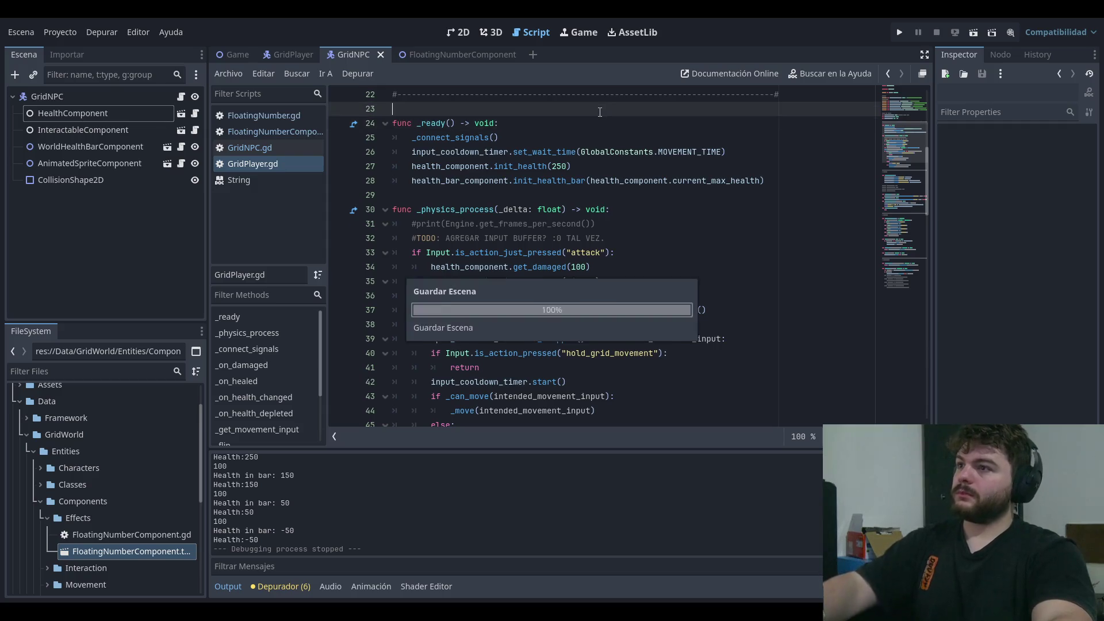
pyautogui.click(759, 203)
pyautogui.click(743, 191)
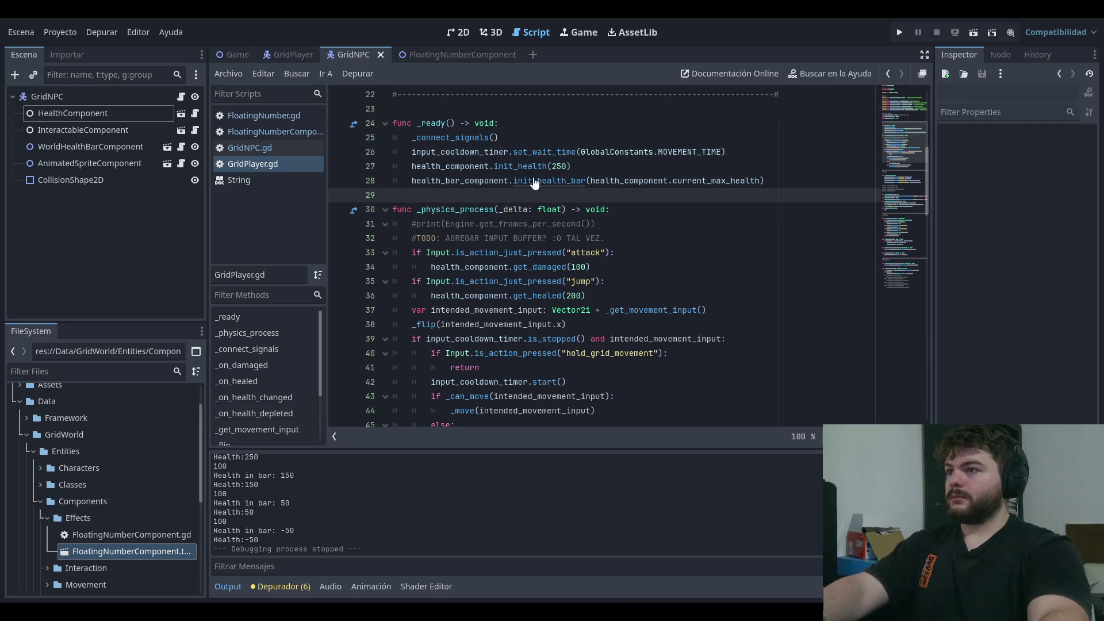
pyautogui.scroll(7, 517, 230)
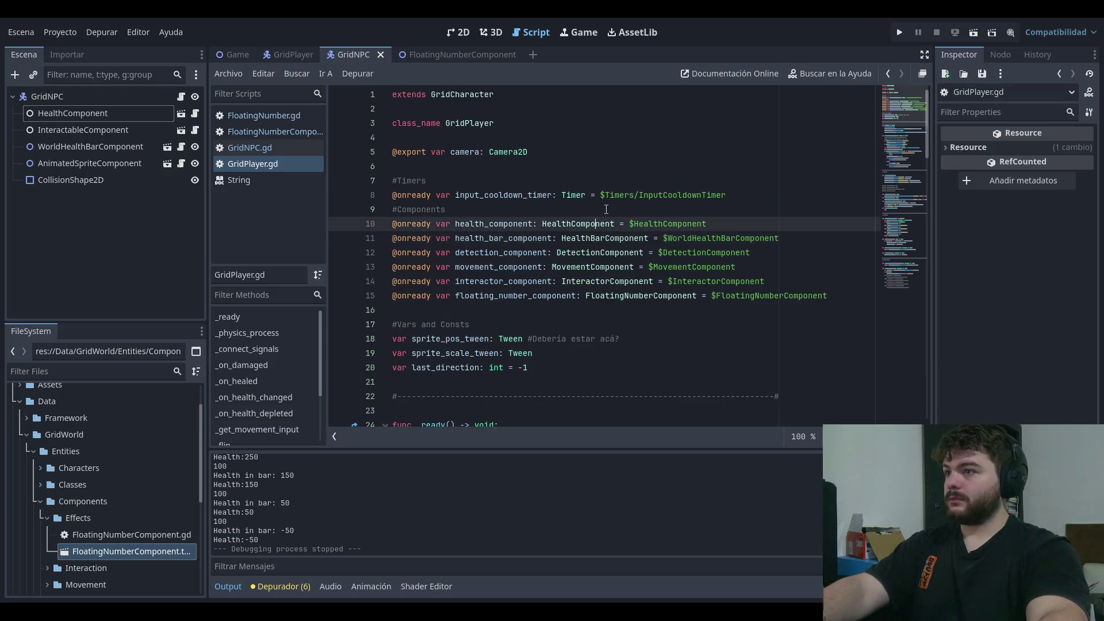
# - Open HealthBarComponent.gd and go to its class_name line
pyautogui.click(716, 210)
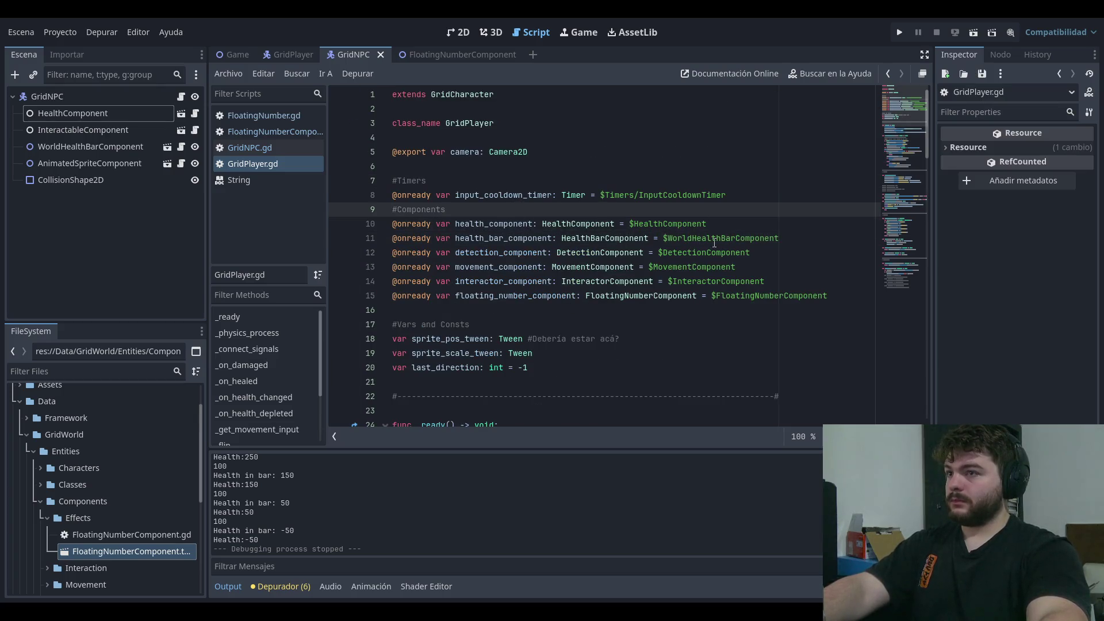
pyautogui.keyDown('ctrl'); pyautogui.click(608, 238); pyautogui.keyUp('ctrl')
pyautogui.click(686, 223)
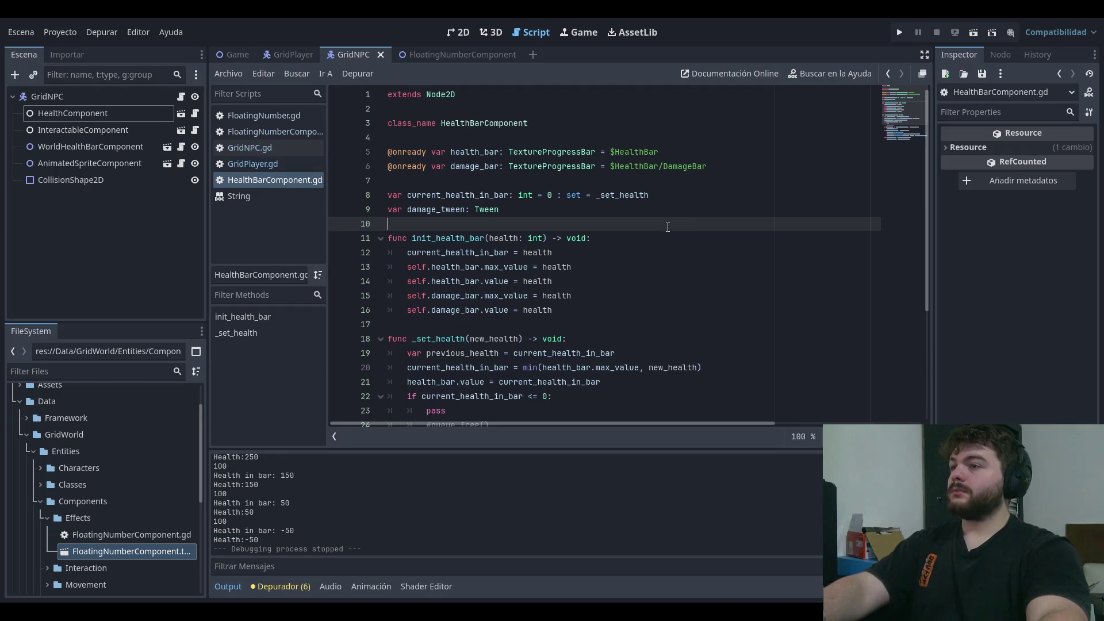
pyautogui.press('Up')
pyautogui.press('Up')
pyautogui.press('Up')
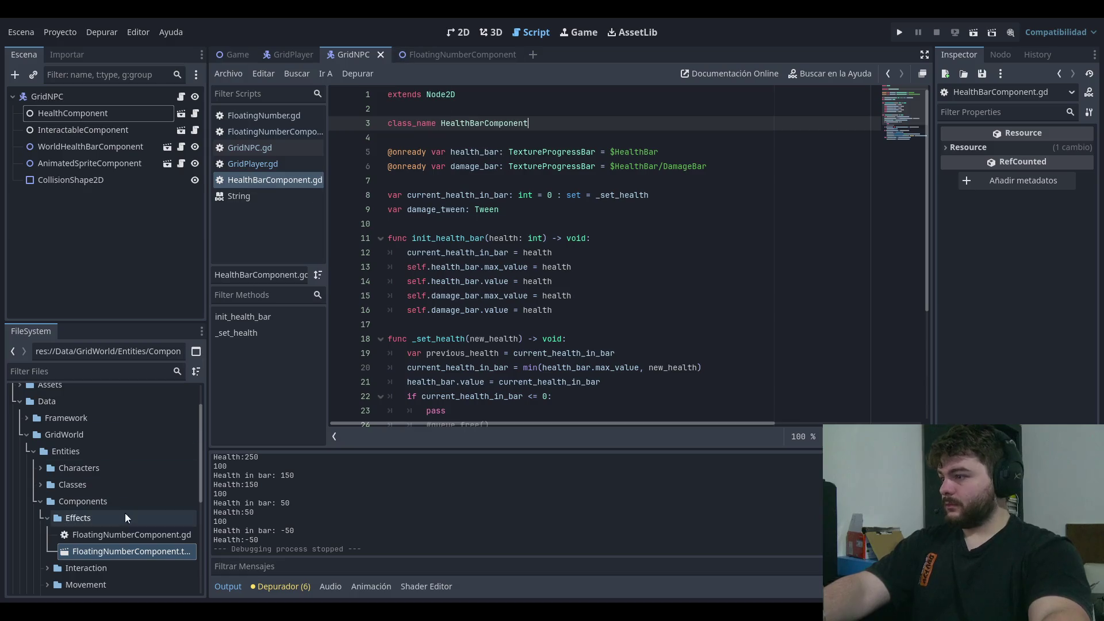
# - Open WorldHealthBarComponent.tscn from Components > Visual in the FileSystem
pyautogui.click(48, 518)
pyautogui.click(85, 506)
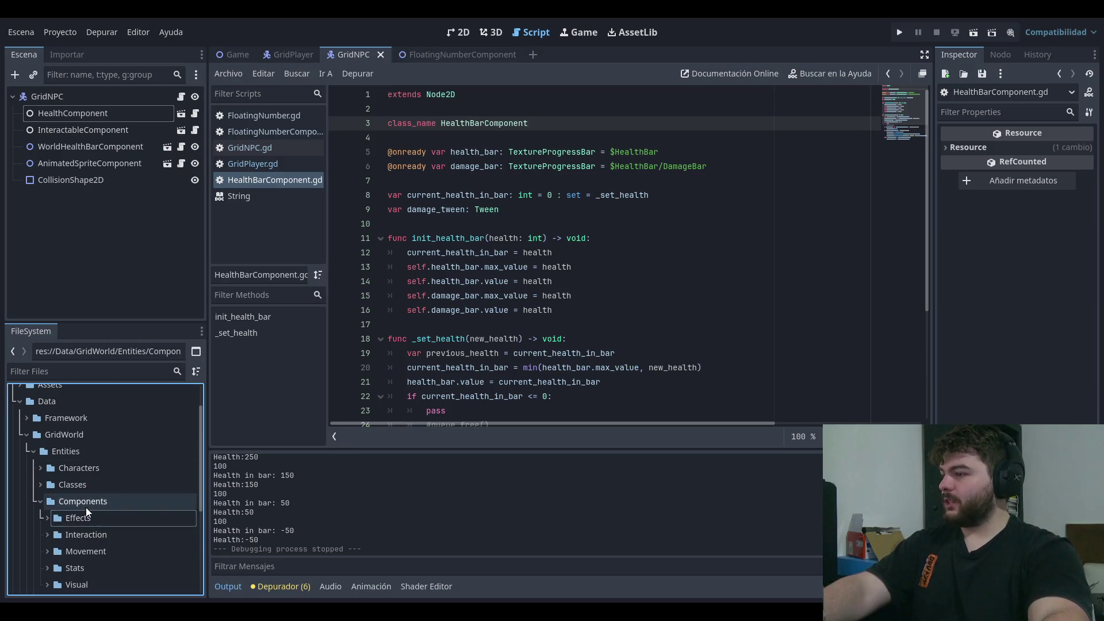
pyautogui.scroll(-3, 57, 510)
pyautogui.click(48, 531)
pyautogui.scroll(-3, 56, 530)
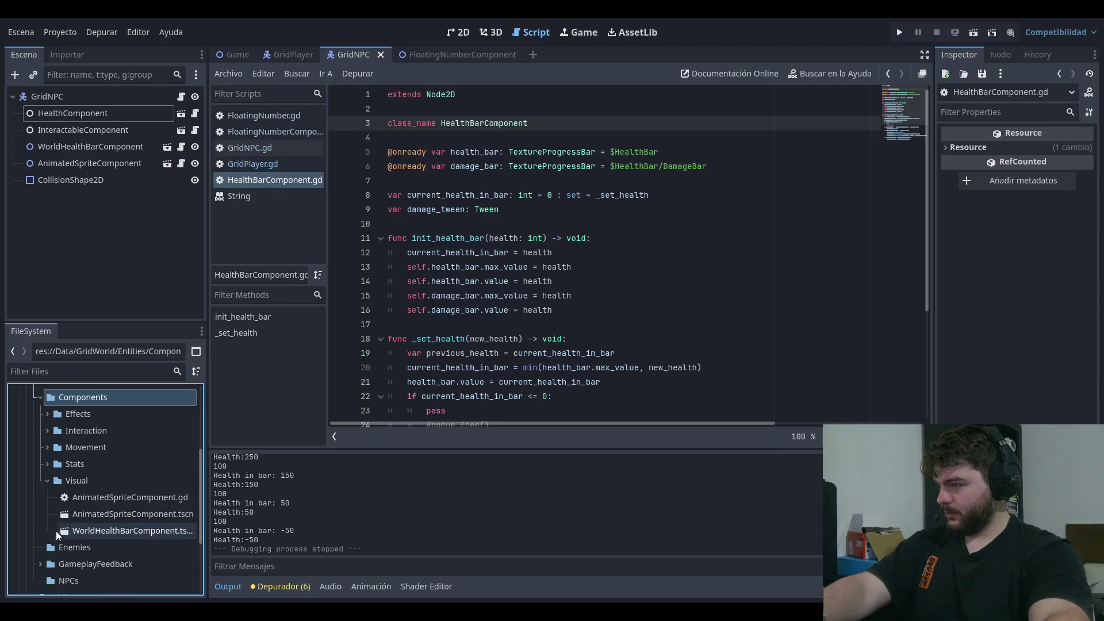
pyautogui.click(90, 532)
pyautogui.doubleClick(89, 535)
pyautogui.click(137, 156)
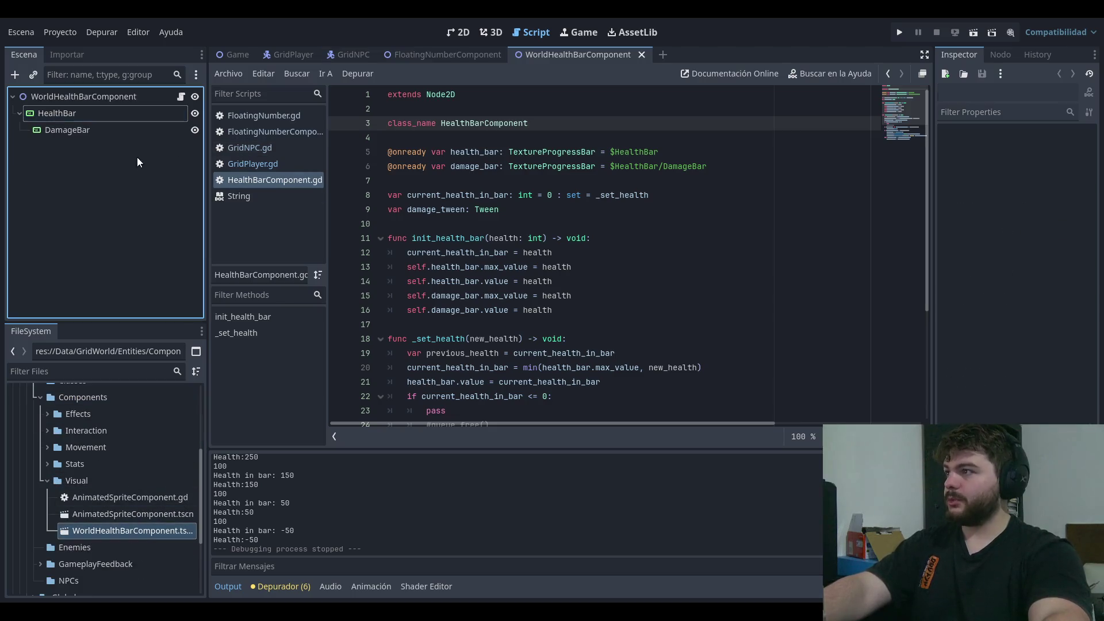
pyautogui.click(77, 420)
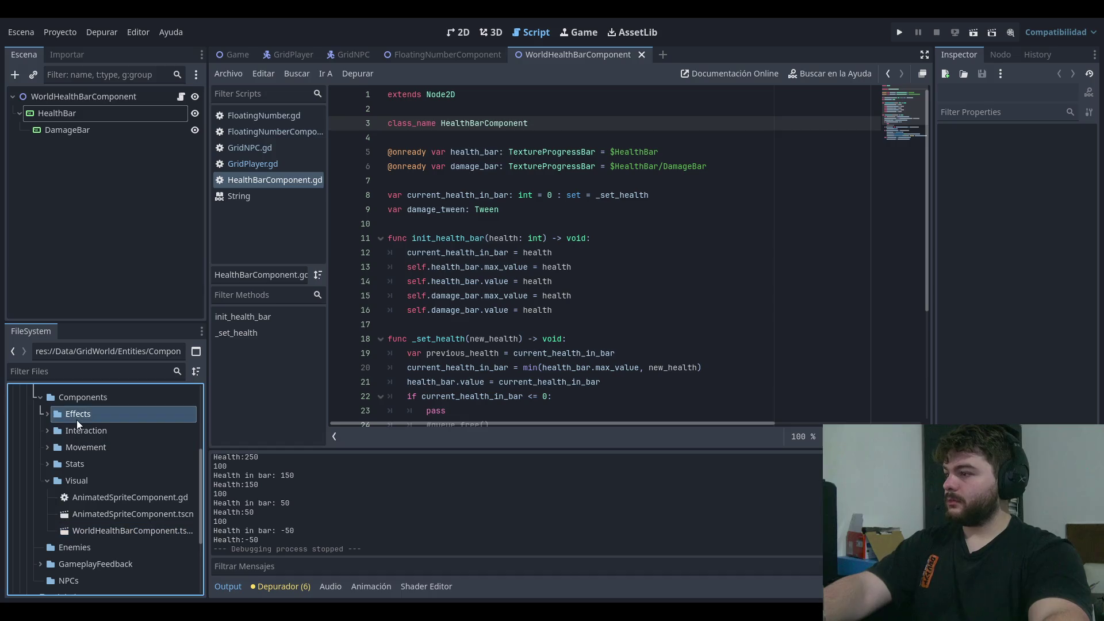
pyautogui.click(44, 483)
pyautogui.click(118, 229)
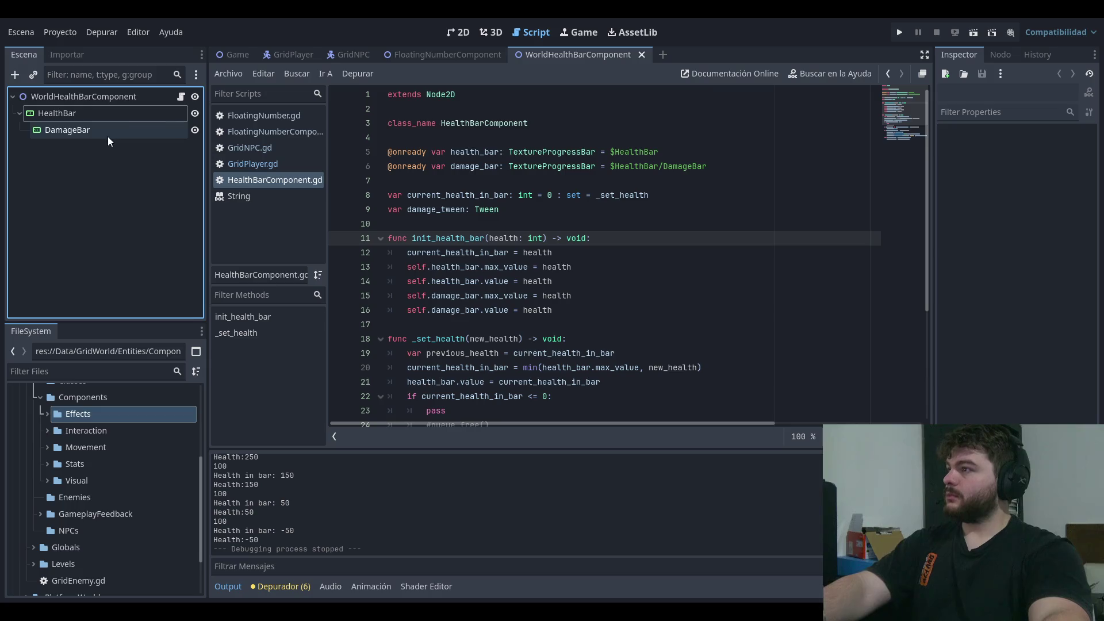
# - Inspect the HealthBar node's range and transform settings, then review lines 9-10 of the script
pyautogui.click(95, 117)
pyautogui.scroll(-5, 986, 237)
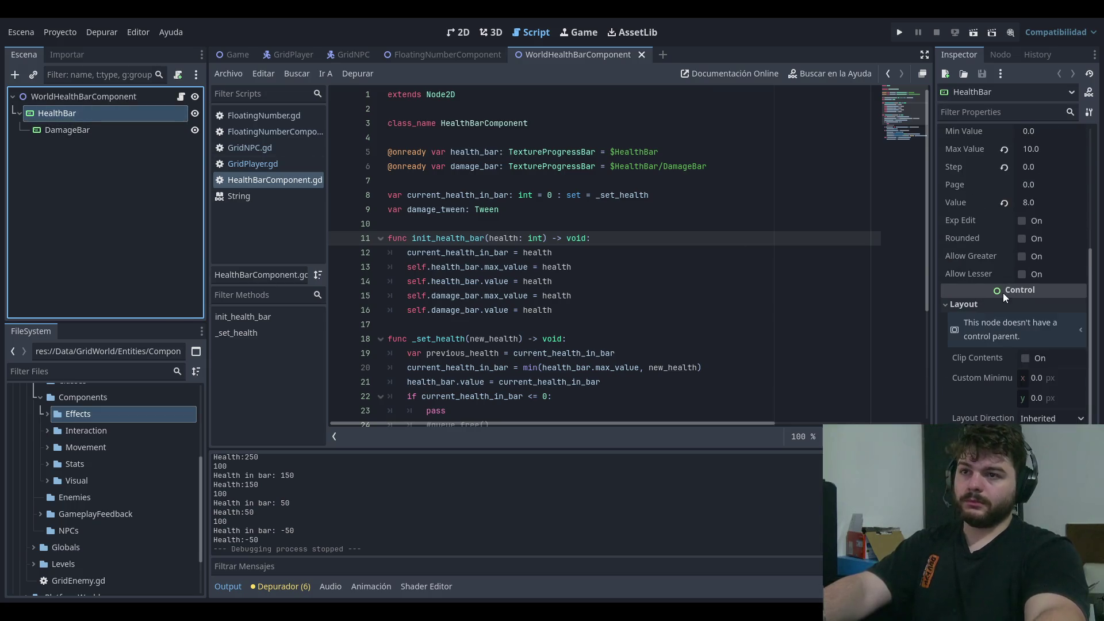
pyautogui.scroll(-2, 980, 285)
pyautogui.click(959, 302)
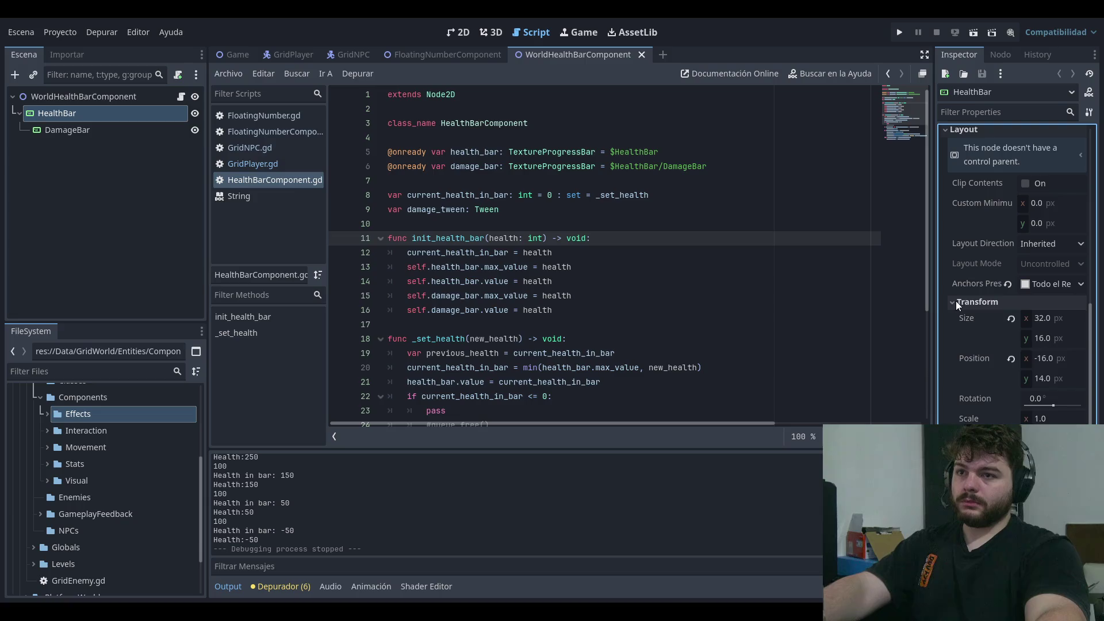
pyautogui.click(961, 303)
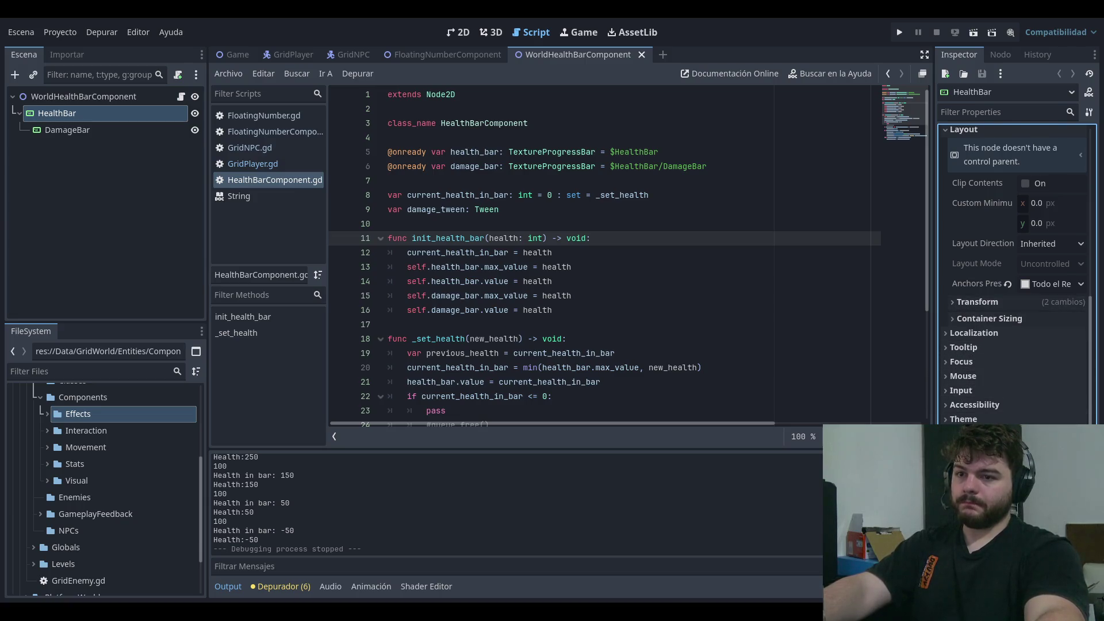
pyautogui.scroll(-1, 960, 303)
pyautogui.scroll(1, 949, 398)
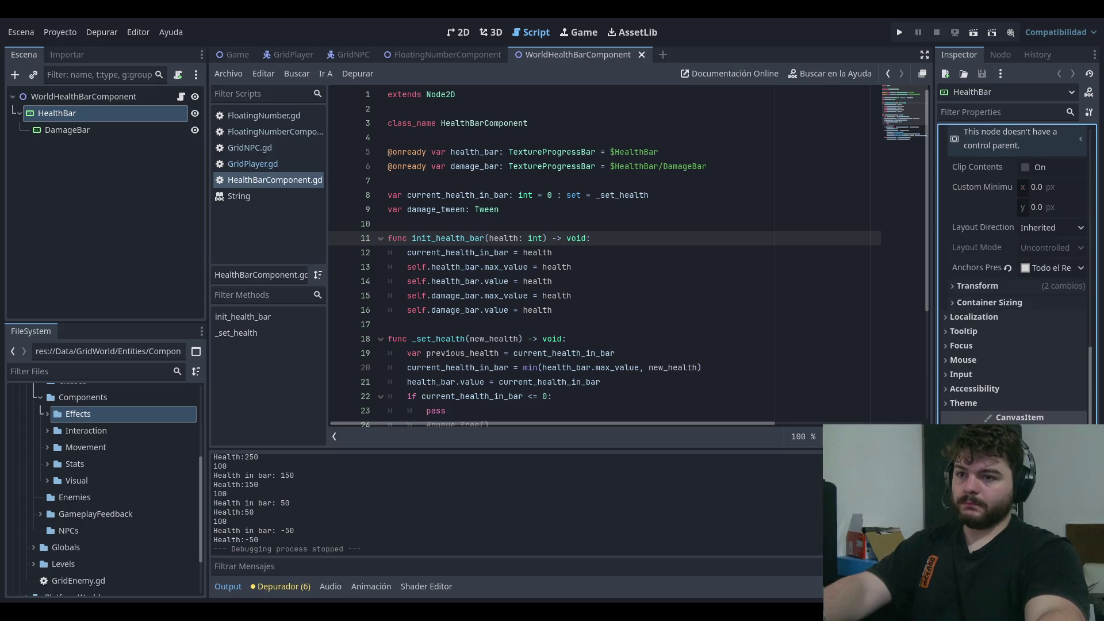
pyautogui.click(726, 325)
pyautogui.click(727, 224)
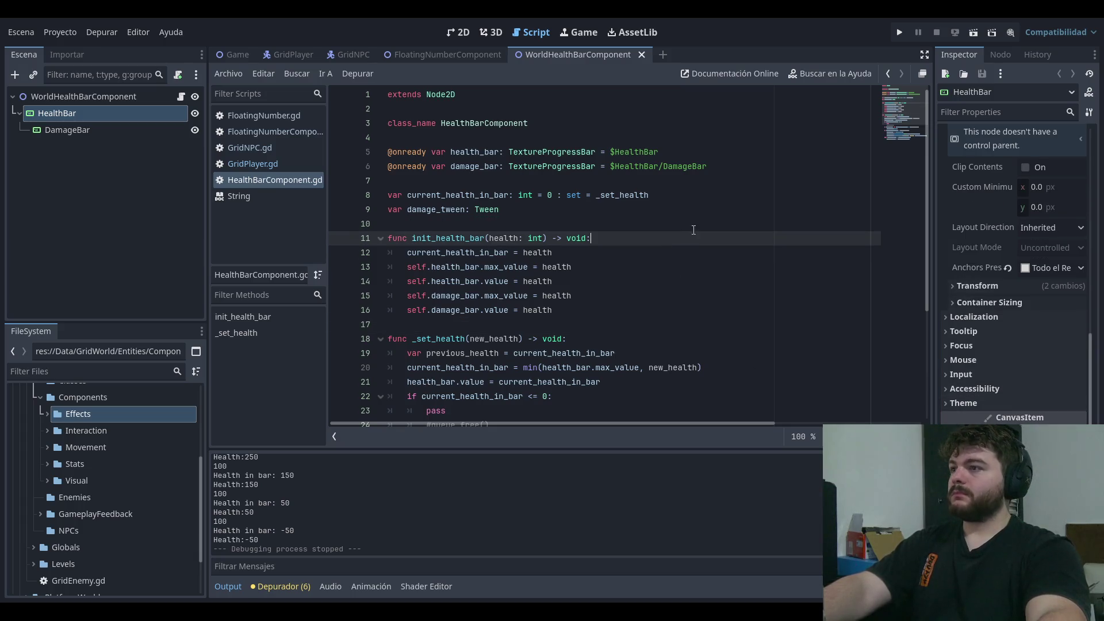
pyautogui.click(727, 195)
# - Navigate HealthBarComponent.gd to the end of line 12 in init_health_bar
pyautogui.press('Down')
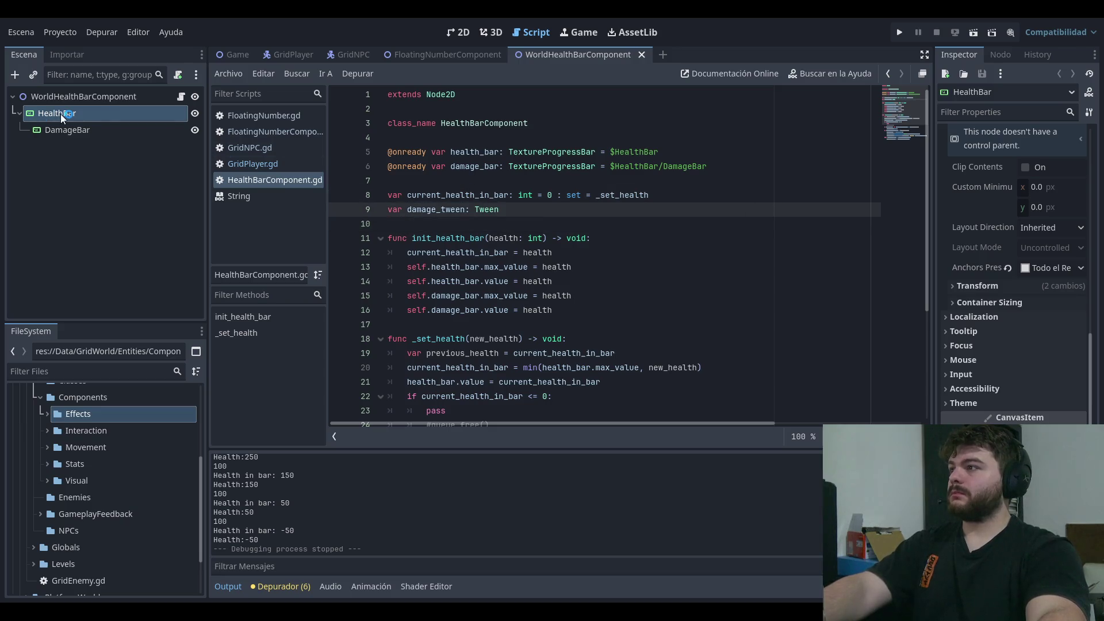
pyautogui.press('Down')
pyautogui.press('Up')
pyautogui.press('Up')
pyautogui.press('Up')
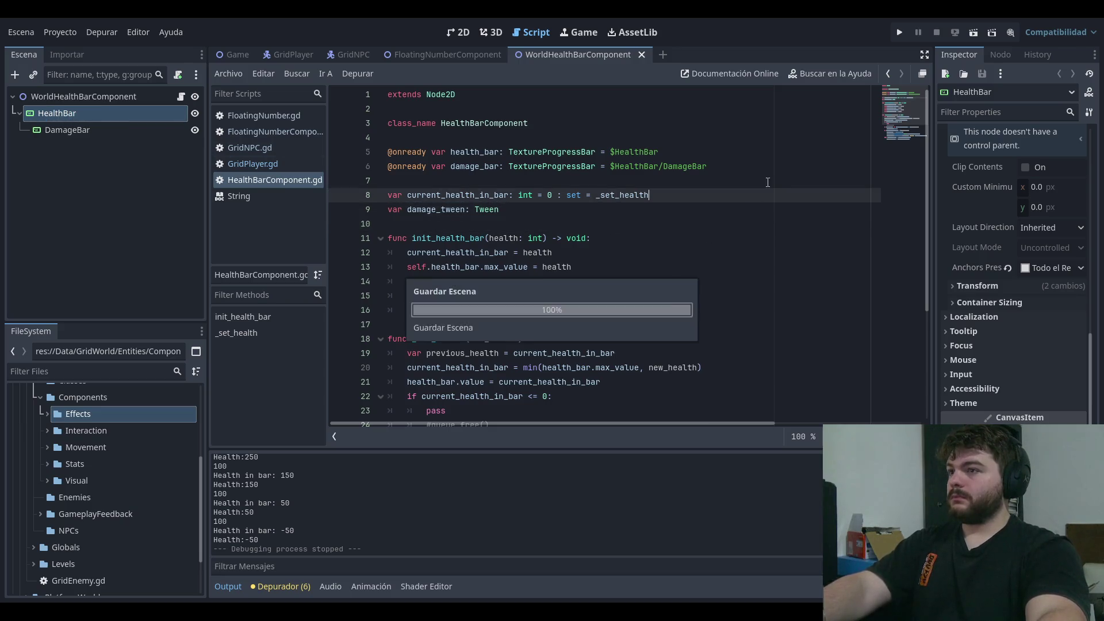
pyautogui.scroll(-4, 767, 181)
pyautogui.click(742, 223)
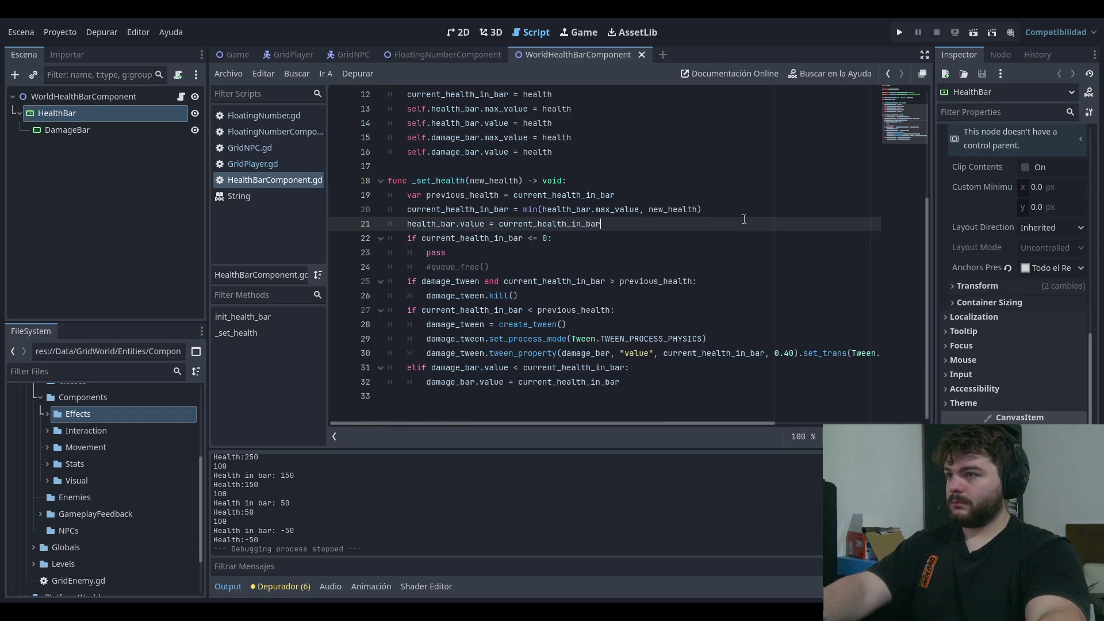
pyautogui.scroll(2, 713, 218)
pyautogui.click(722, 180)
pyautogui.press('Up')
pyautogui.press('Down')
pyautogui.press('Down')
pyautogui.press('Up')
pyautogui.press('Up')
pyautogui.press('Down')
pyautogui.press('Down')
pyautogui.press('Down')
pyautogui.press('Up')
pyautogui.press('Up')
pyautogui.press('Up')
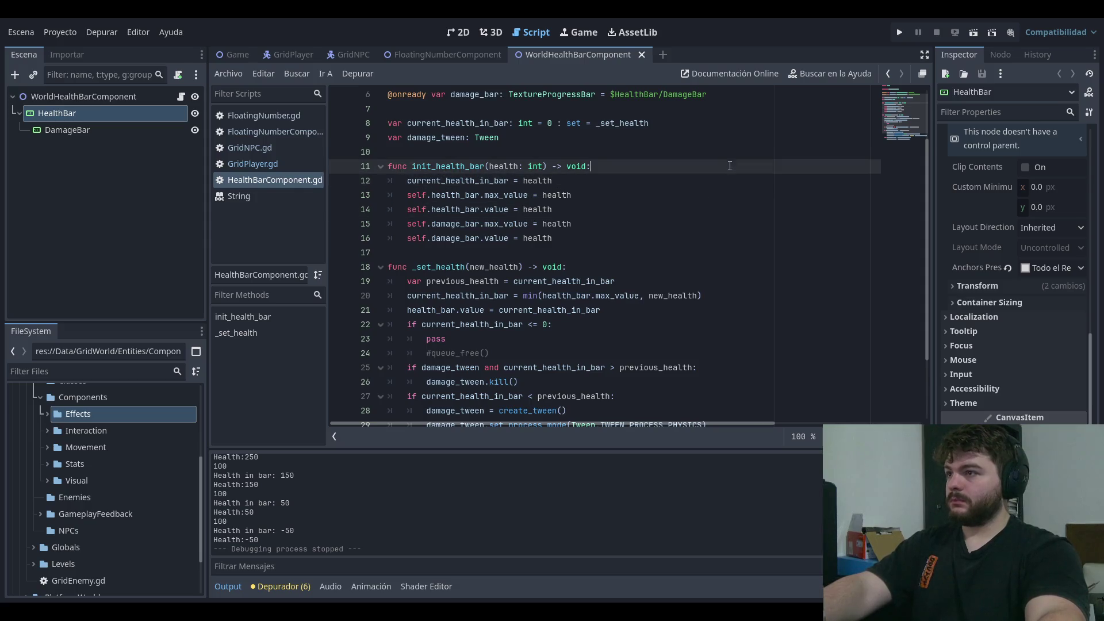
pyautogui.press('Down')
pyautogui.press('Down')
pyautogui.press('Up')
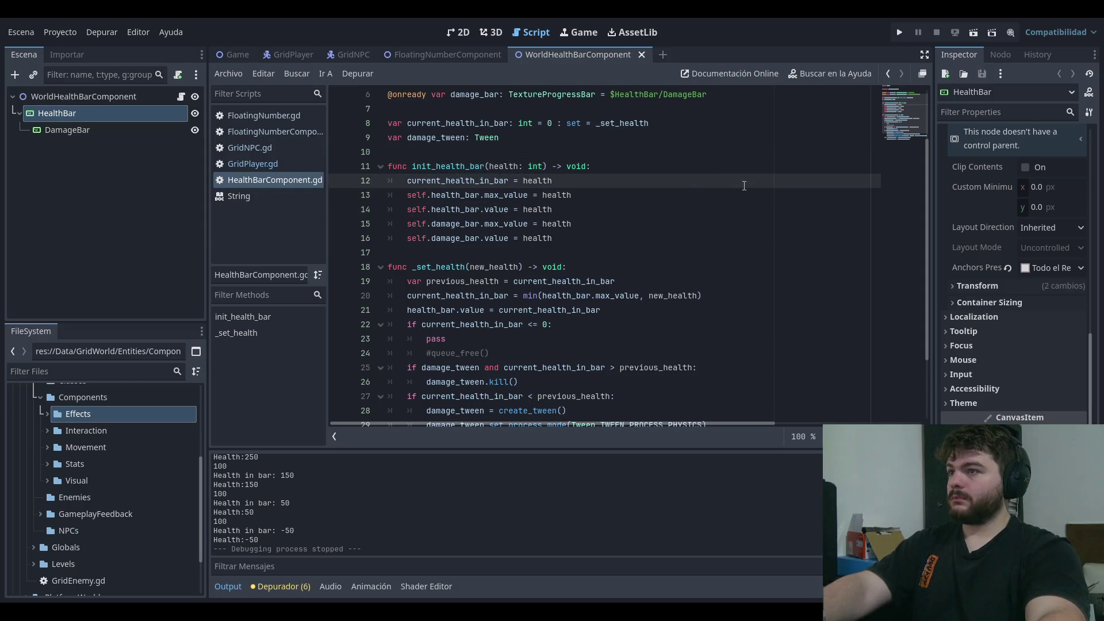
# - Add 'self.health_bar.z_index = 99' and begin 'self.damage_bar.z_index' on the next line
pyautogui.press('Return')
pyautogui.write('self.health_bar')
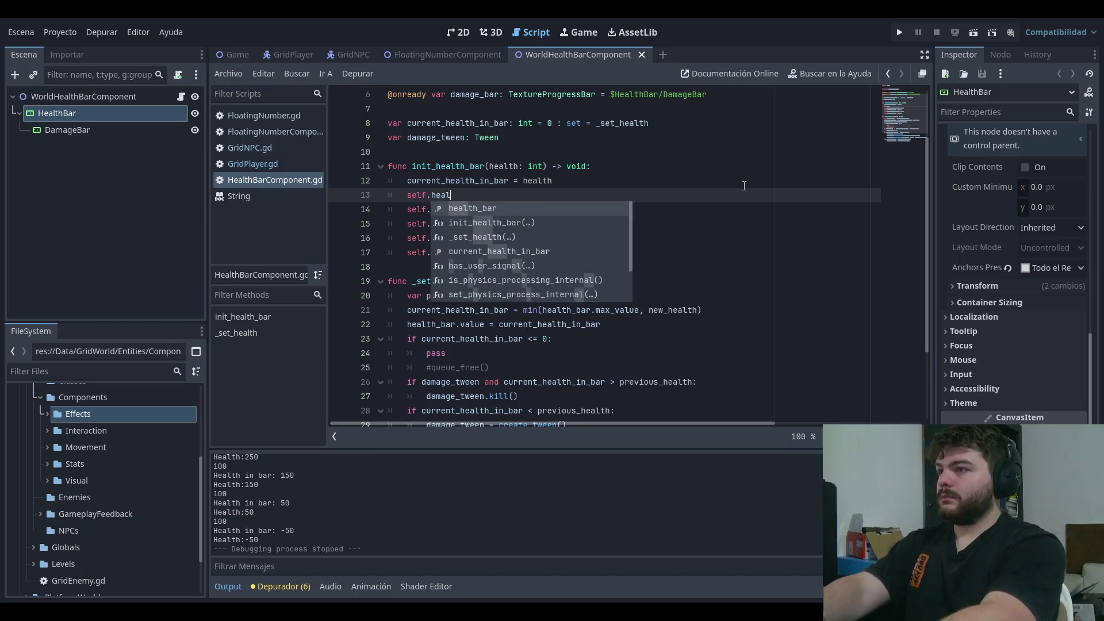
pyautogui.write('.z_index = 99')
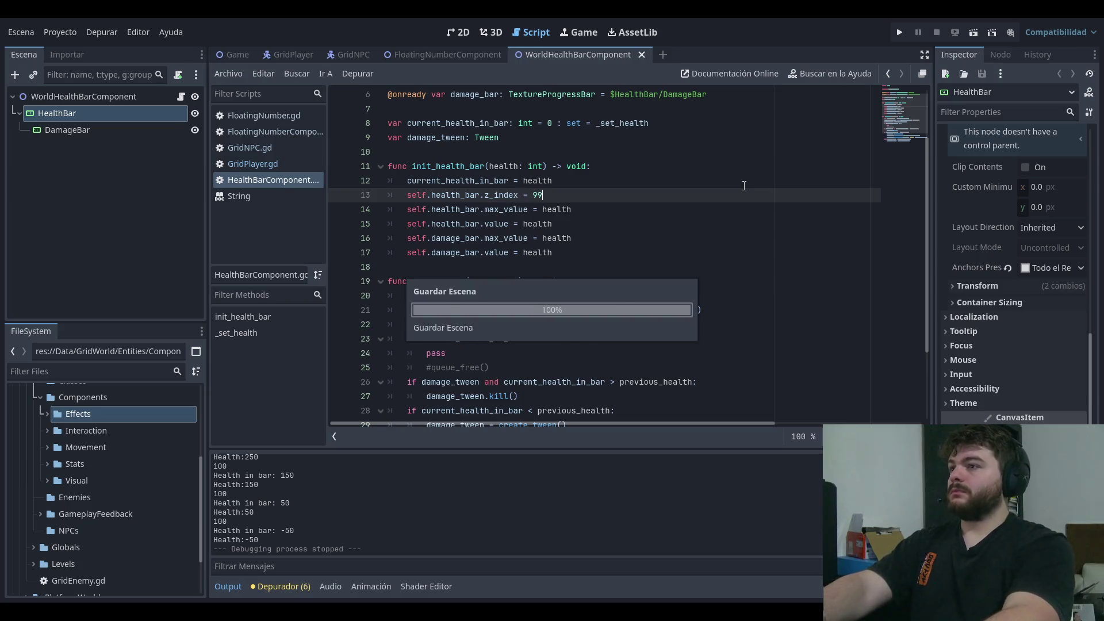
pyautogui.press('Return')
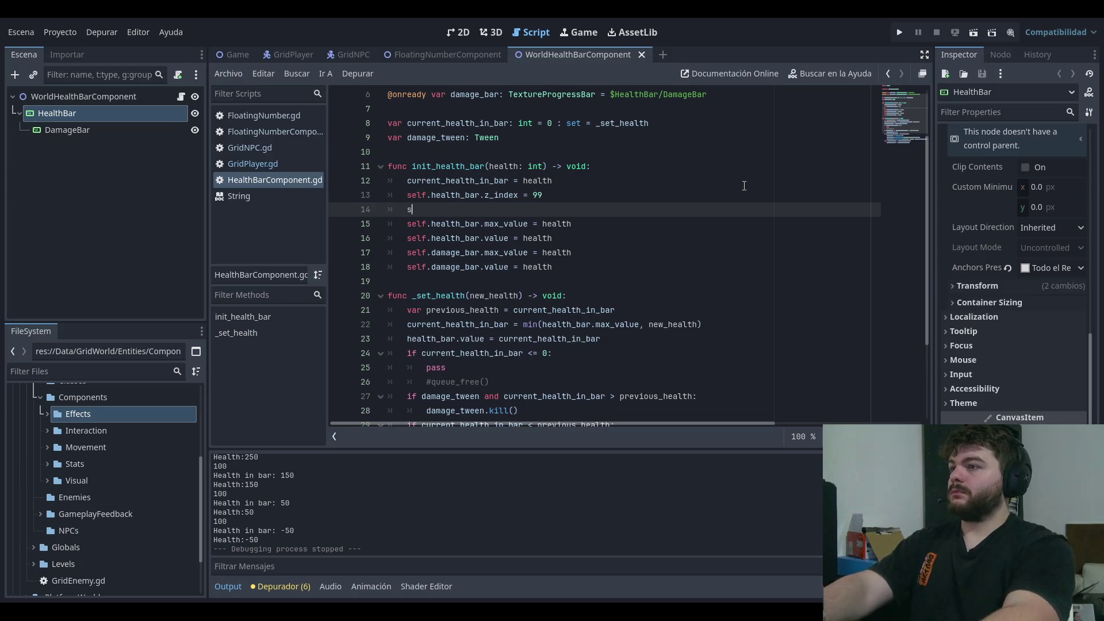
pyautogui.write('self.damage_bar.')
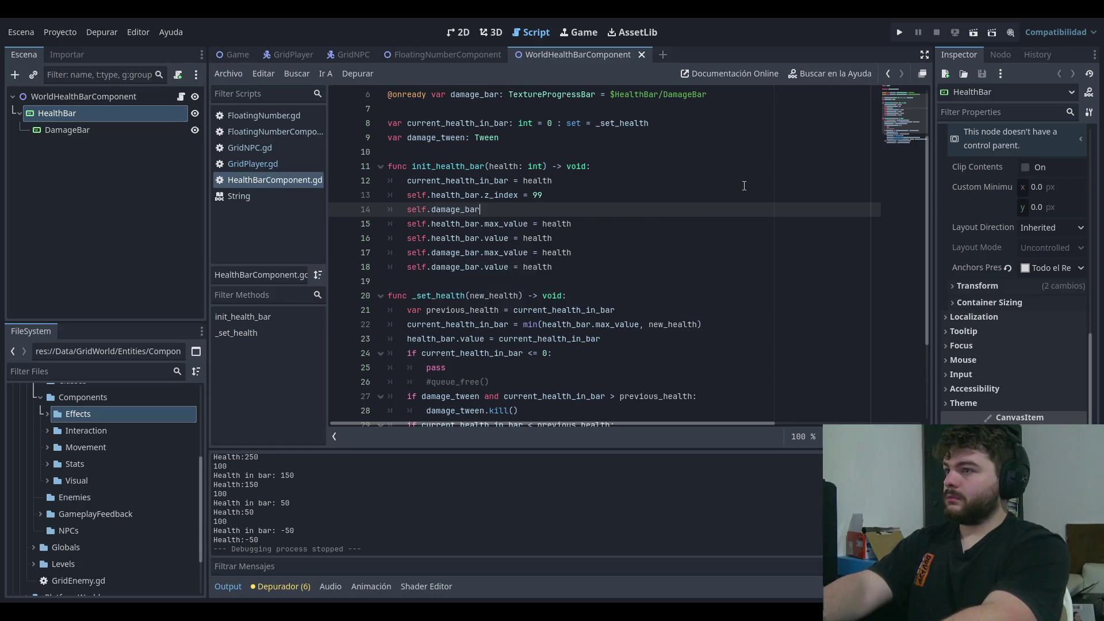
pyautogui.write('z_index = 99')
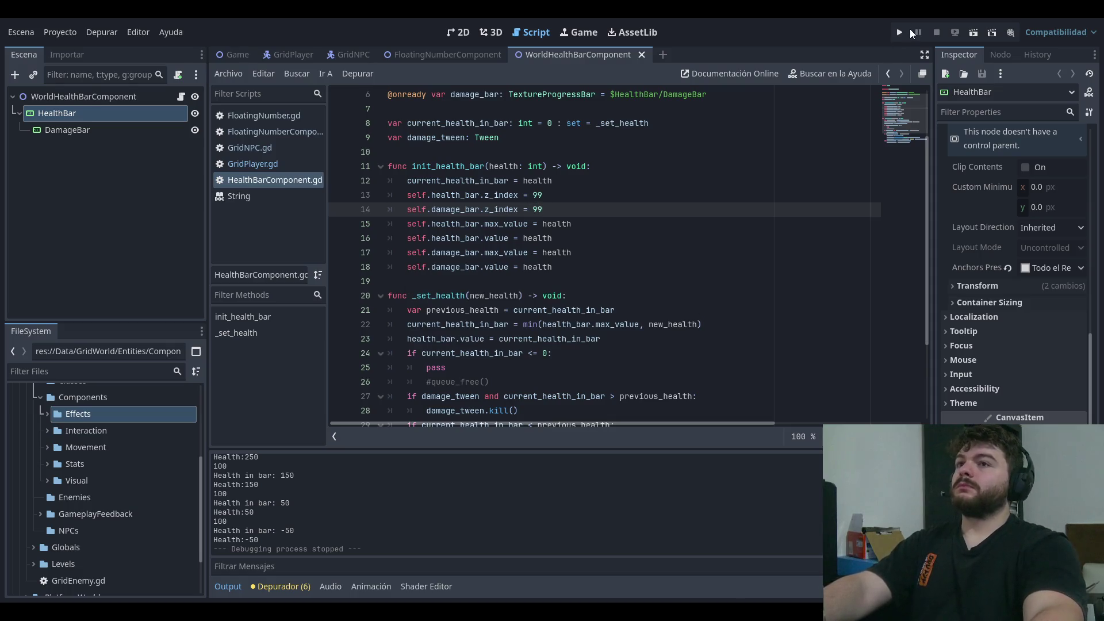
# - Test-run the game from the title menu to check the bars, then stop it
pyautogui.click(900, 33)
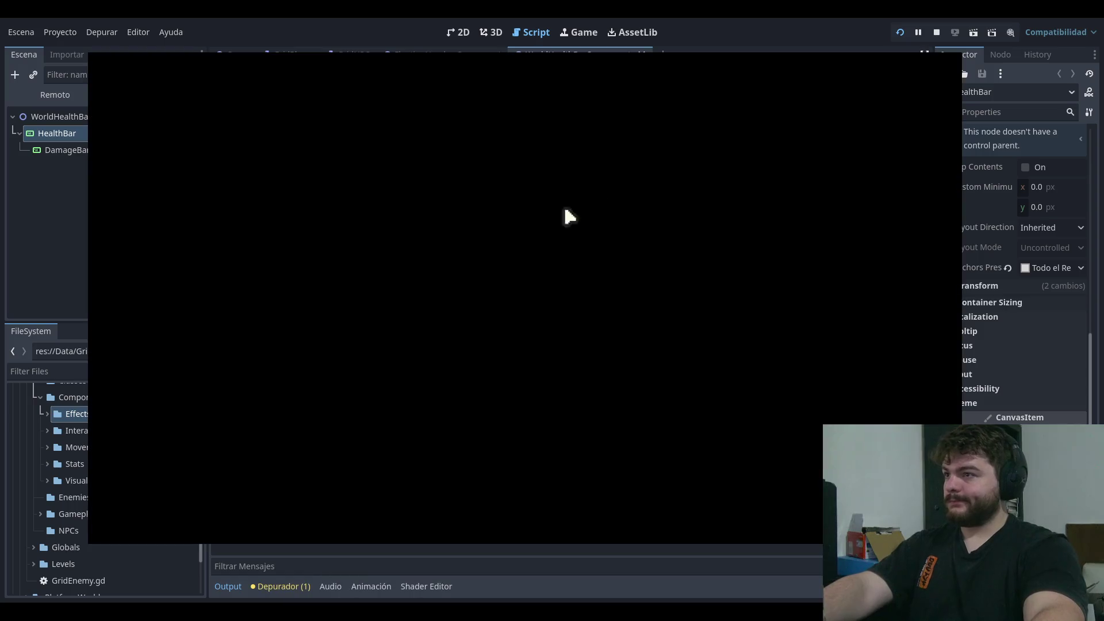
pyautogui.click(146, 290)
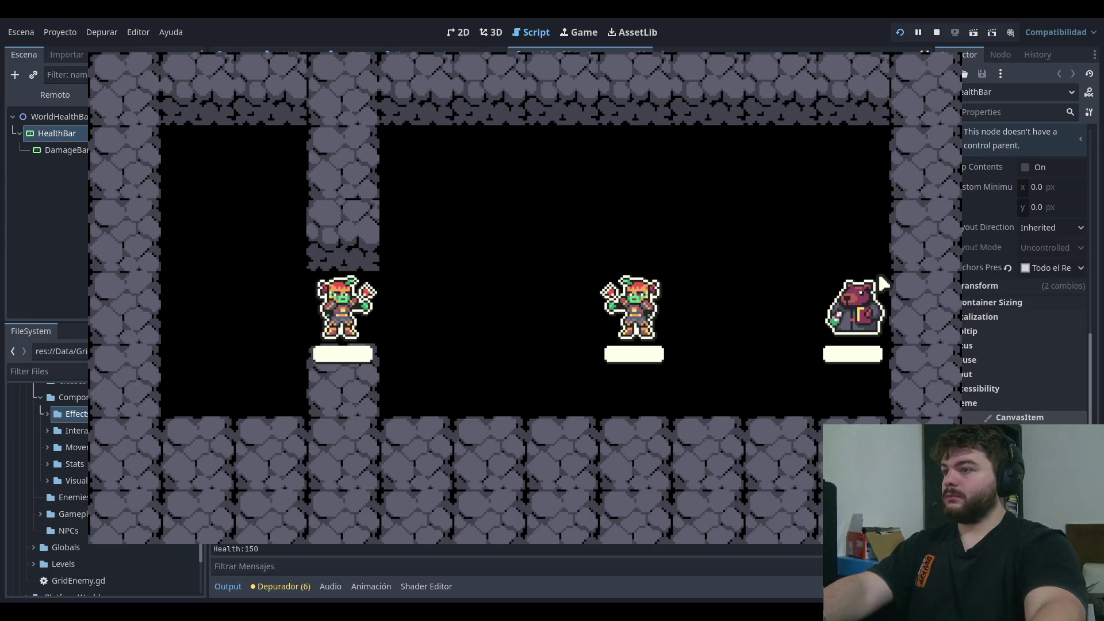
pyautogui.press('F8')
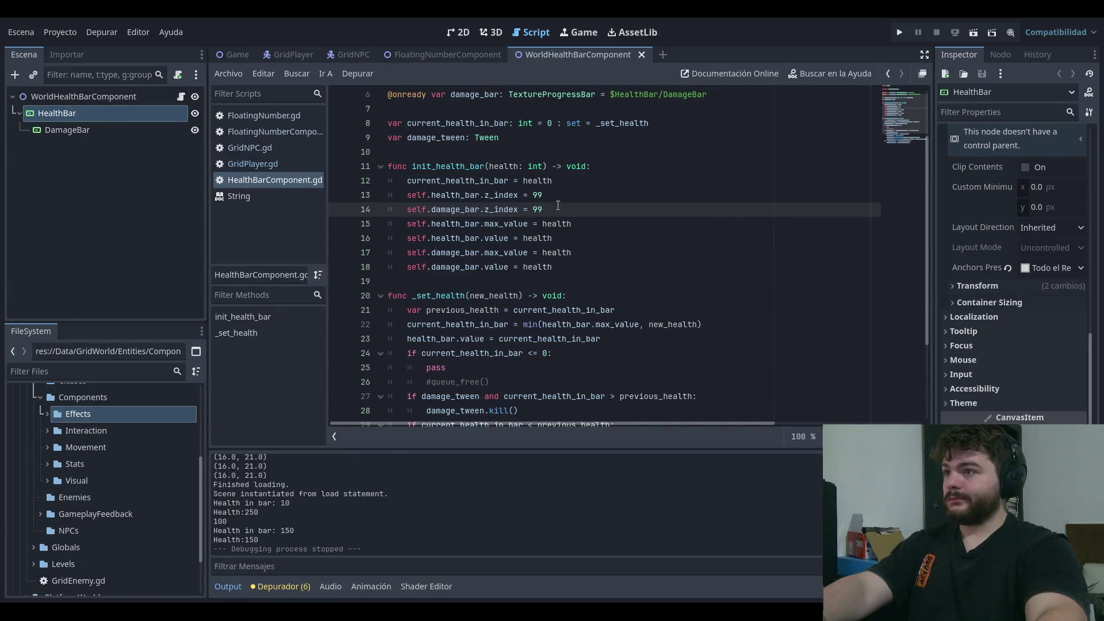
# - Change damage_bar.z_index to 98 and playtest the level again
pyautogui.press('BackSpace')
pyautogui.write('8')
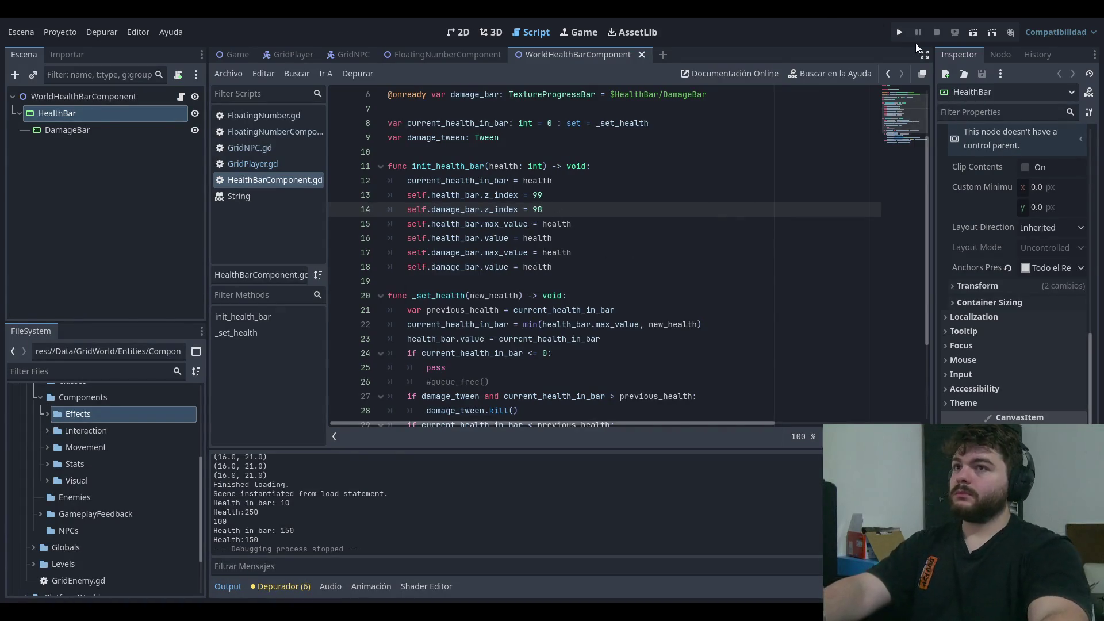
pyautogui.click(900, 33)
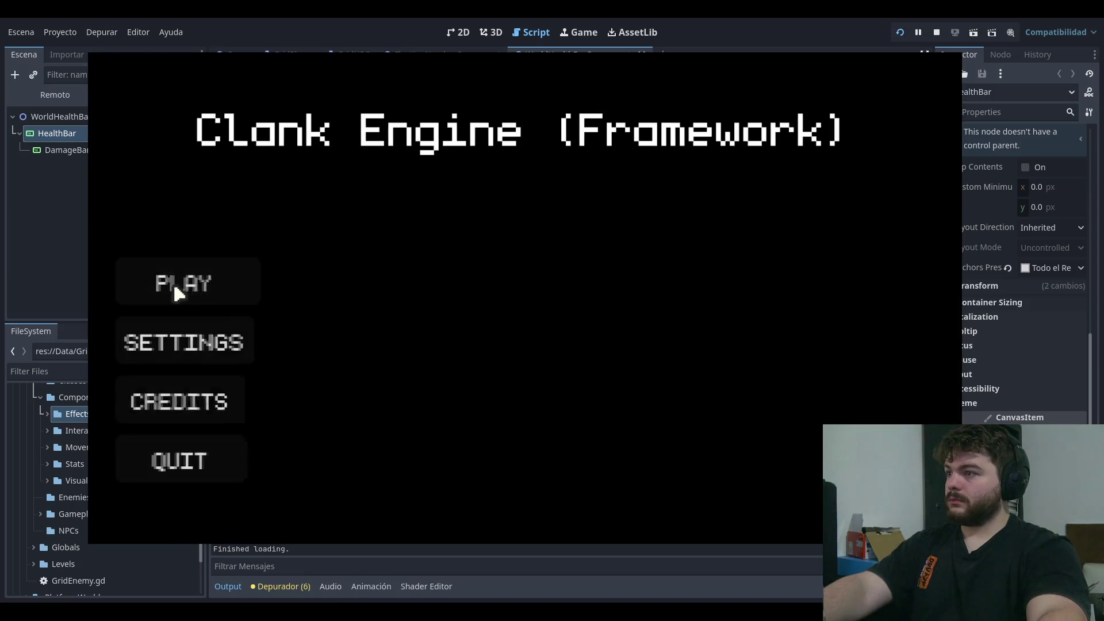
pyautogui.click(174, 281)
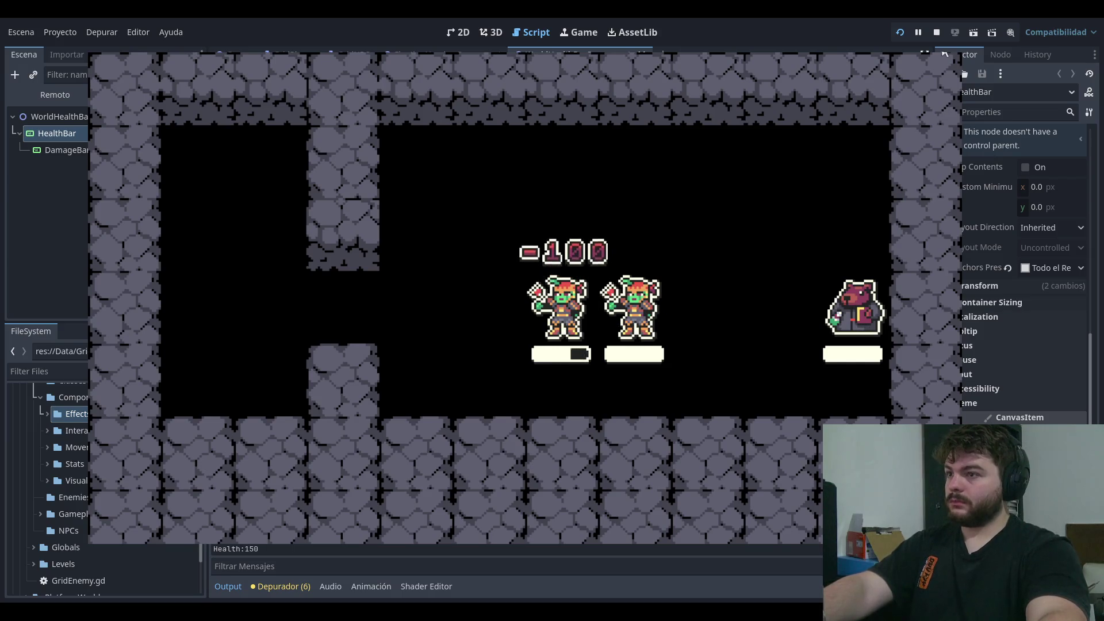
pyautogui.press('F8')
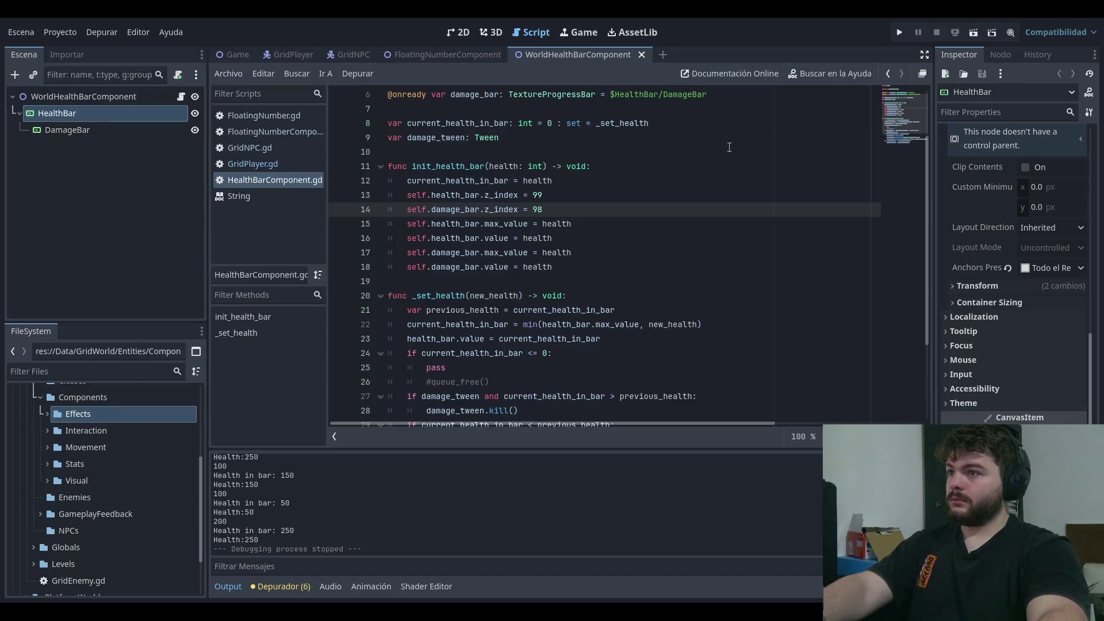
# - Swap the two bars' z_index values so the health bar uses 98, then test-run the game
pyautogui.press('Up')
pyautogui.press('Down')
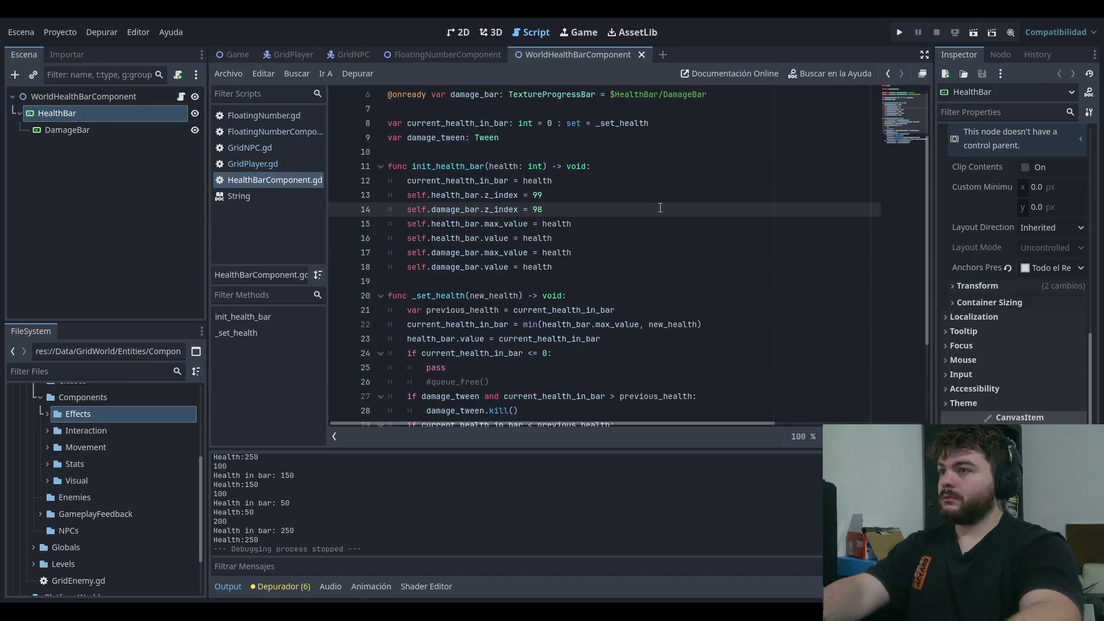
pyautogui.hotkey('ctrl', 'z')
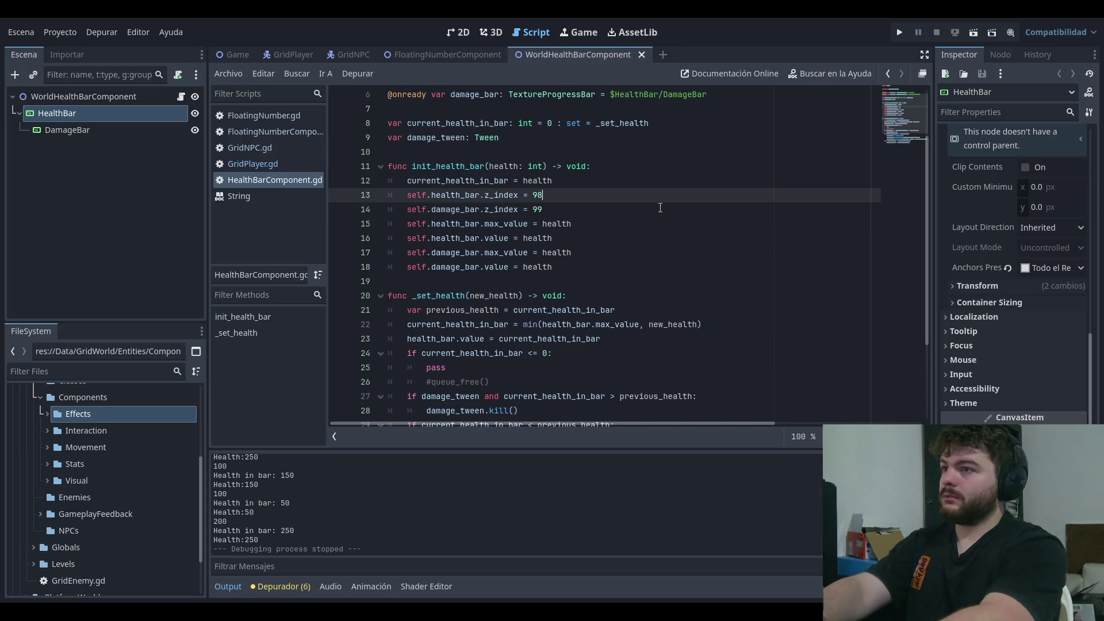
pyautogui.click(906, 32)
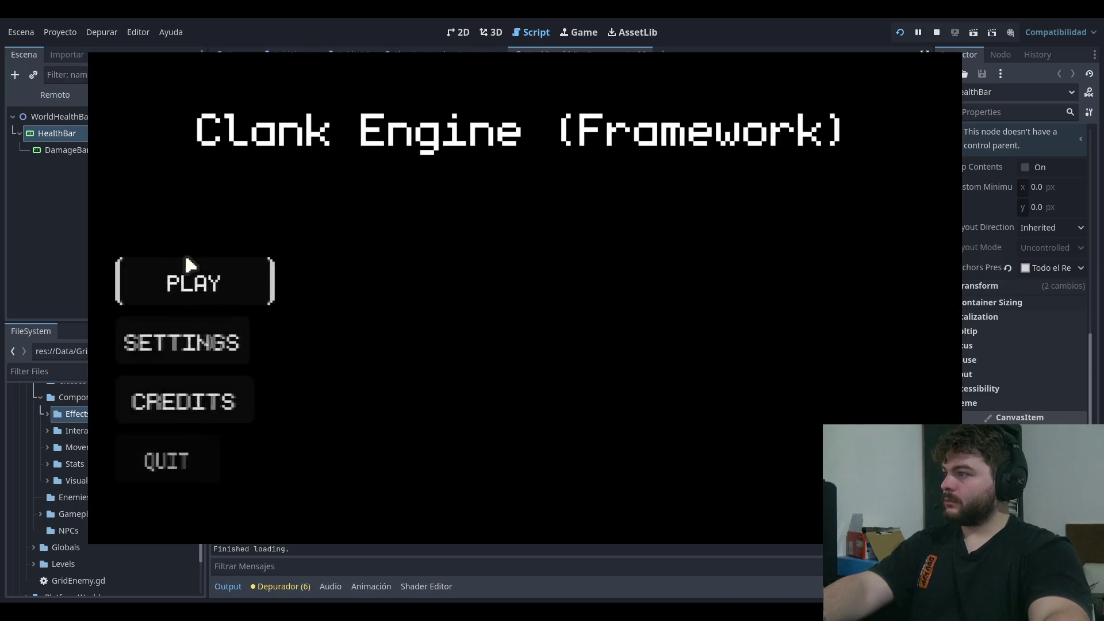
pyautogui.click(185, 270)
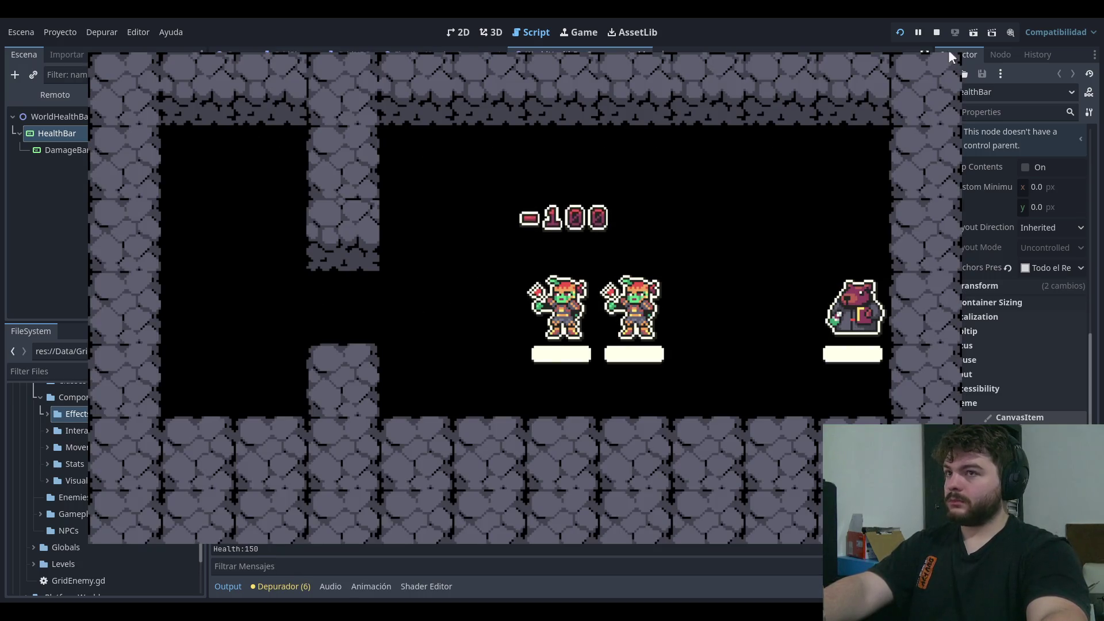
pyautogui.press('F8')
# - Change the damage bar's z_index to 0 and run the game again
pyautogui.click(638, 224)
pyautogui.click(637, 181)
pyautogui.click(639, 209)
pyautogui.click(640, 194)
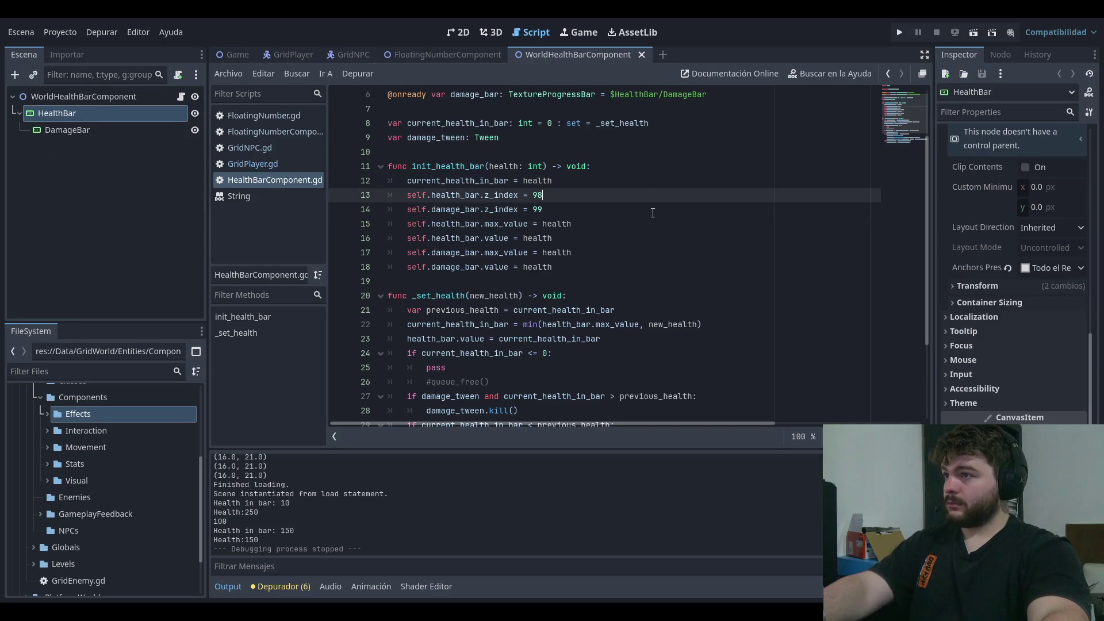
pyautogui.click(647, 209)
pyautogui.press('BackSpace')
pyautogui.press('BackSpace')
pyautogui.write('0')
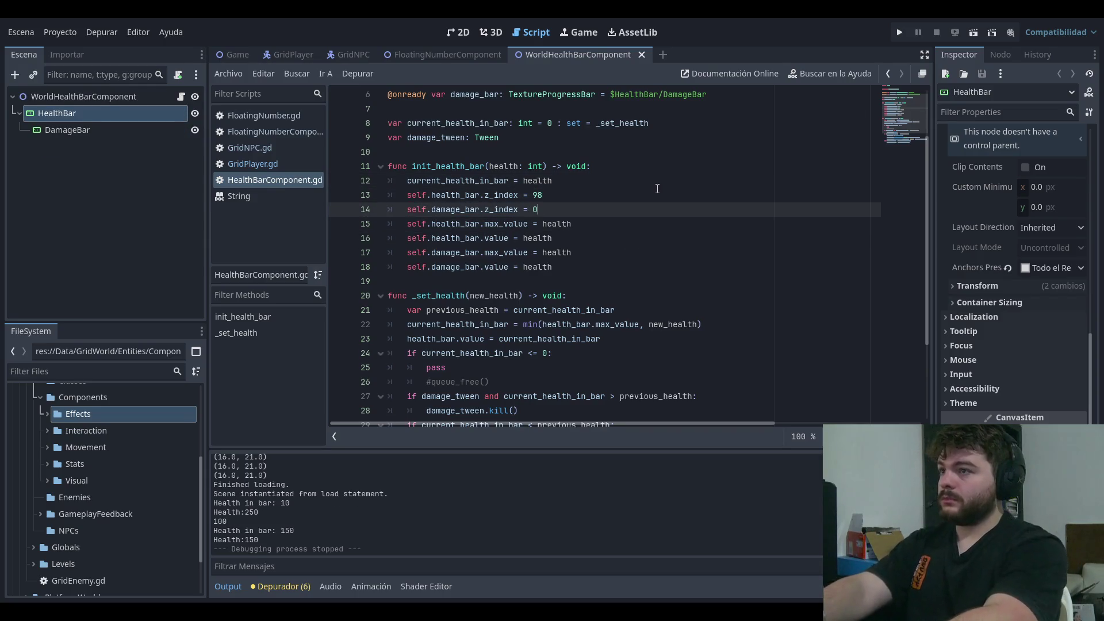
pyautogui.click(899, 33)
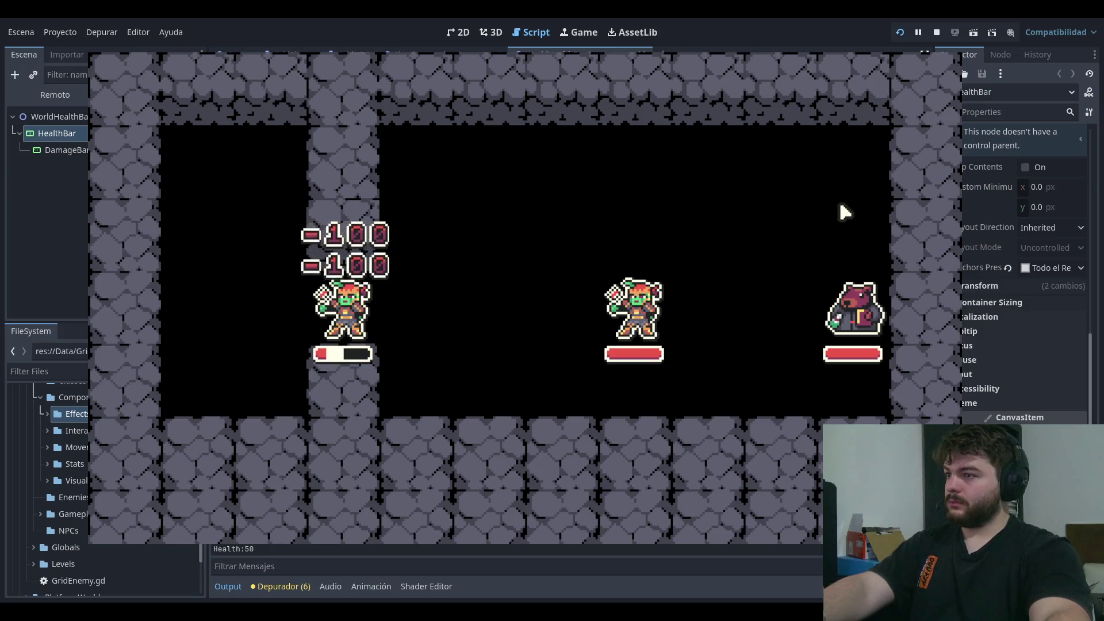
# - Stop the game and delete the 'self.damage_bar.z_index = 0' line in init_health_bar
pyautogui.click(925, 54)
pyautogui.click(745, 273)
pyautogui.click(656, 210)
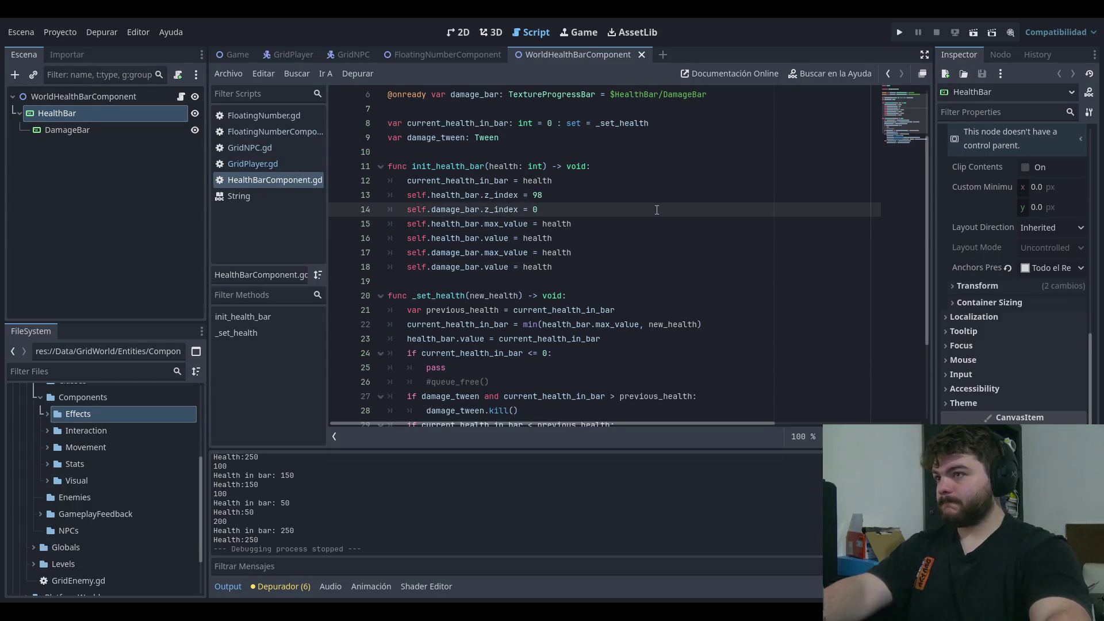
pyautogui.moveTo(593, 208); pyautogui.dragTo(334, 210)
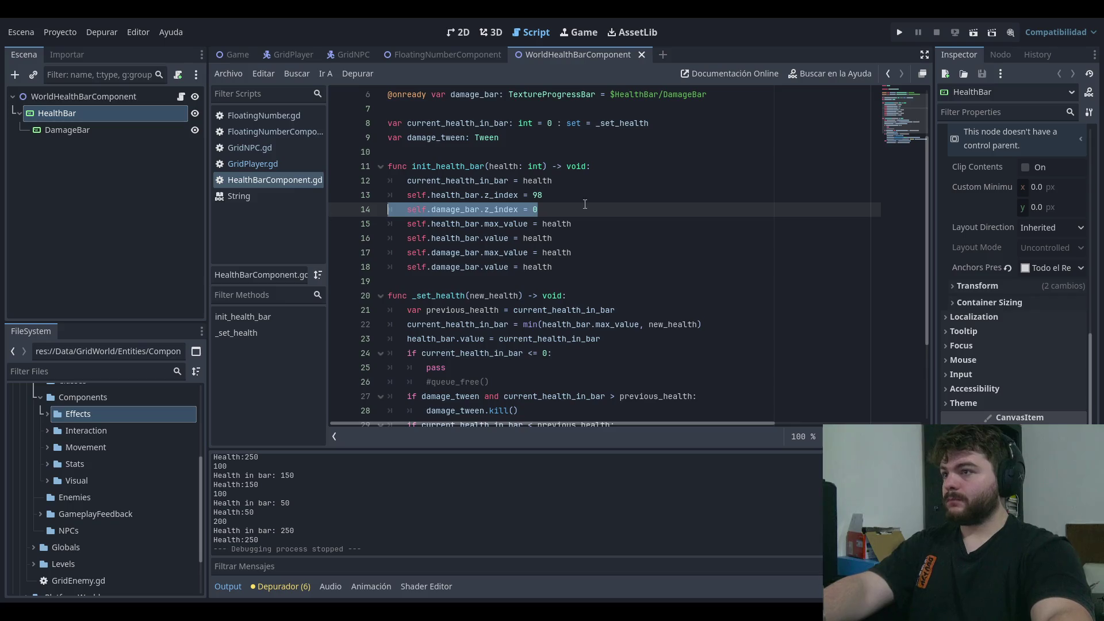
pyautogui.press('BackSpace')
pyautogui.press('BackSpace')
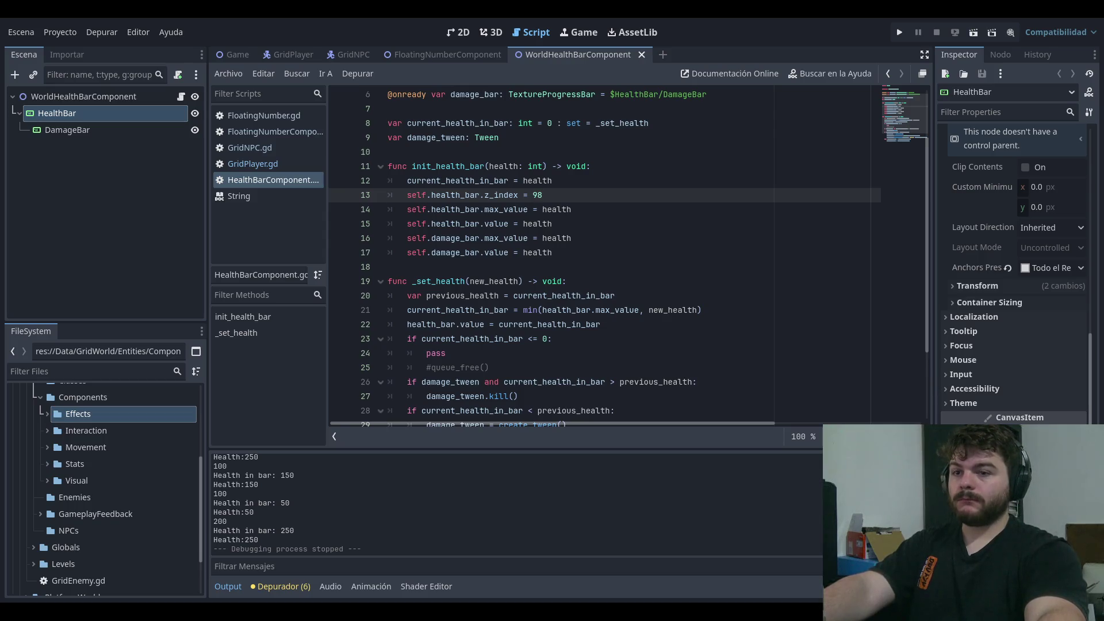
pyautogui.click(662, 182)
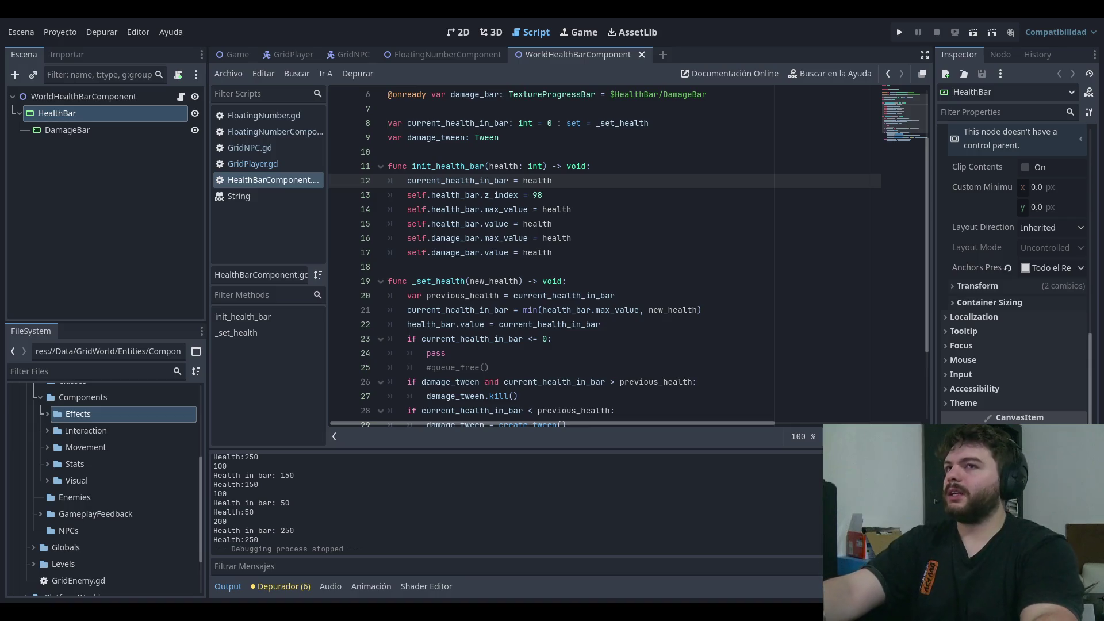
pyautogui.click(661, 382)
# - Add 'self.damage_bar.z_index = 100' below the health bar's z_index and test-run the game
pyautogui.click(710, 195)
pyautogui.click(692, 180)
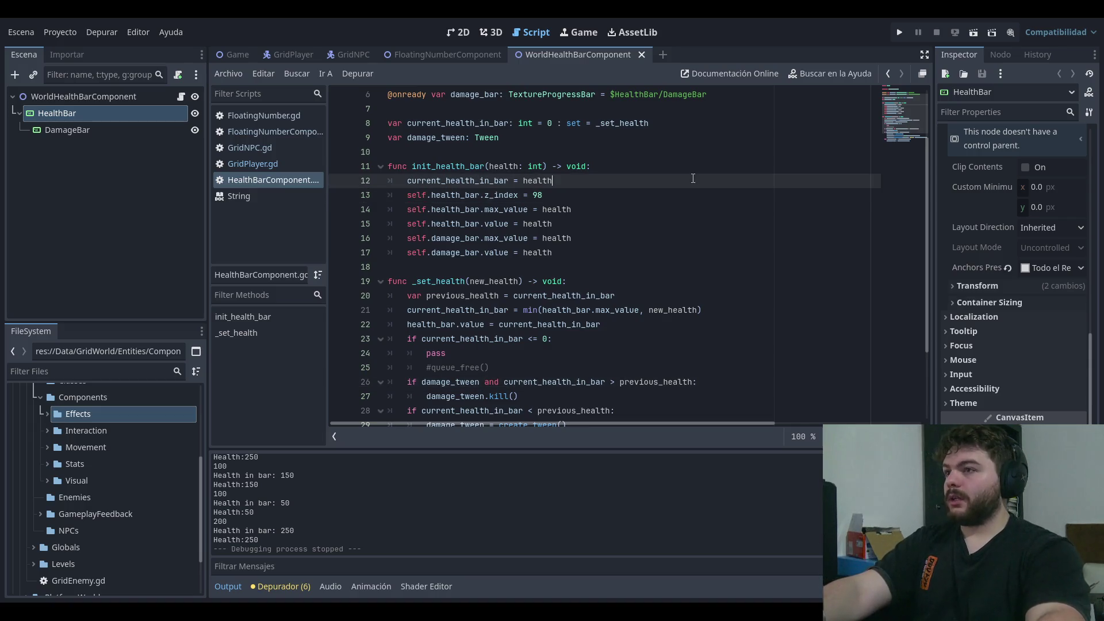
pyautogui.click(629, 197)
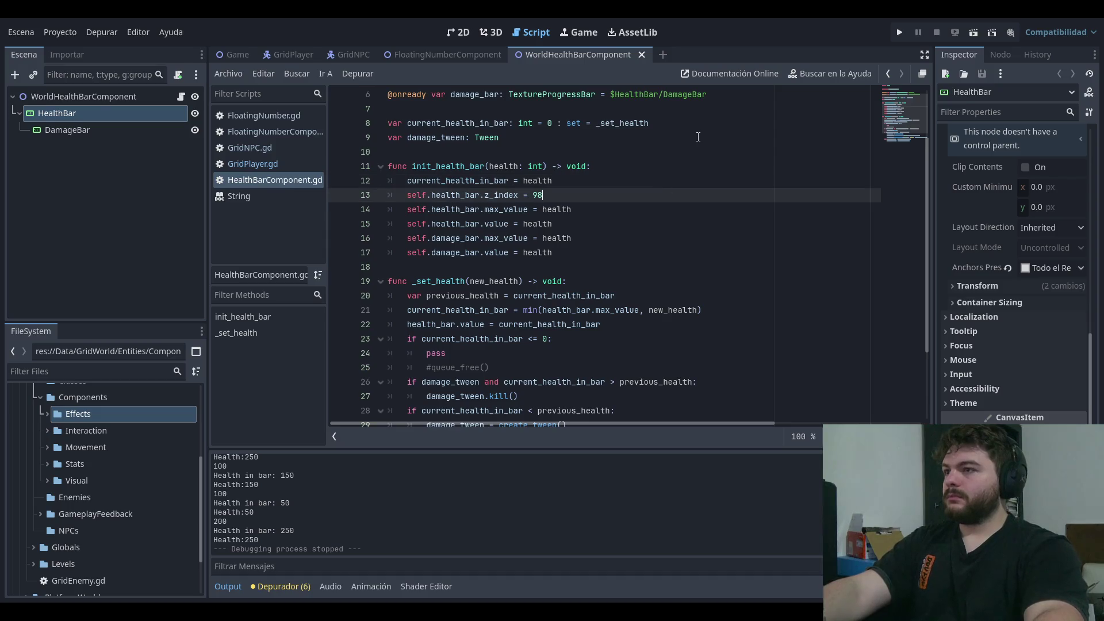
pyautogui.press('Return')
pyautogui.write('self.health')
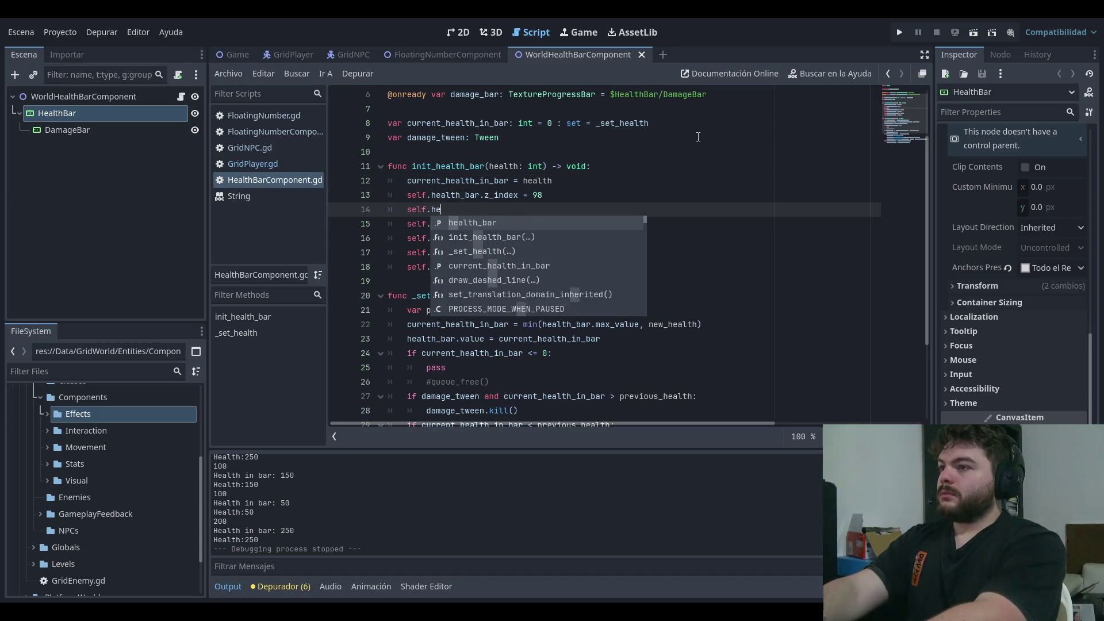
pyautogui.press('BackSpace')
pyautogui.press('BackSpace')
pyautogui.press('BackSpace')
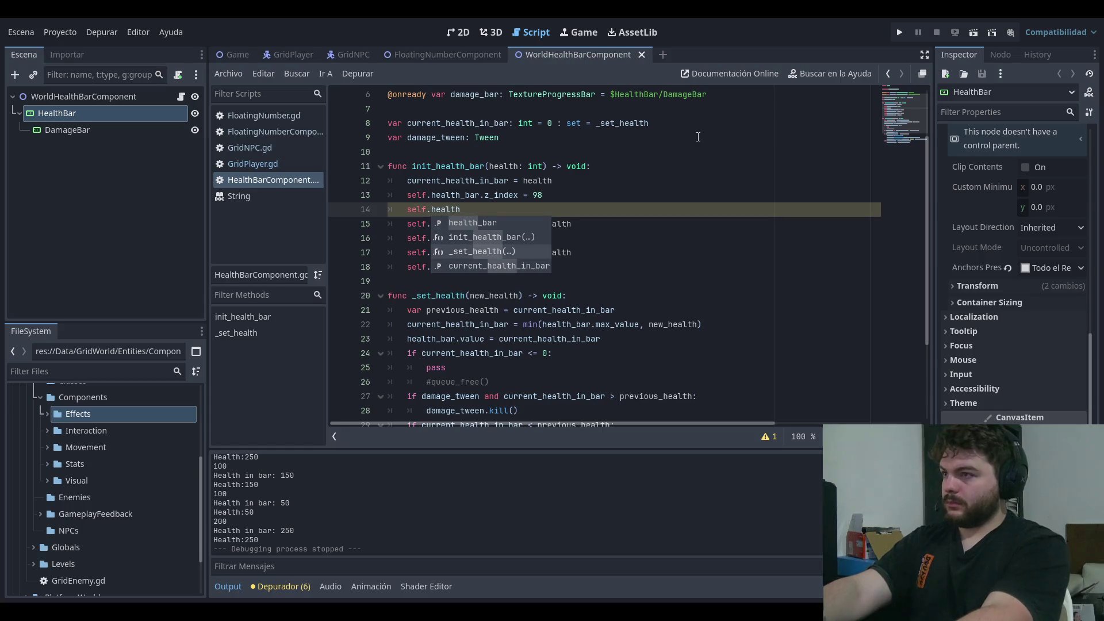
pyautogui.write('dama')
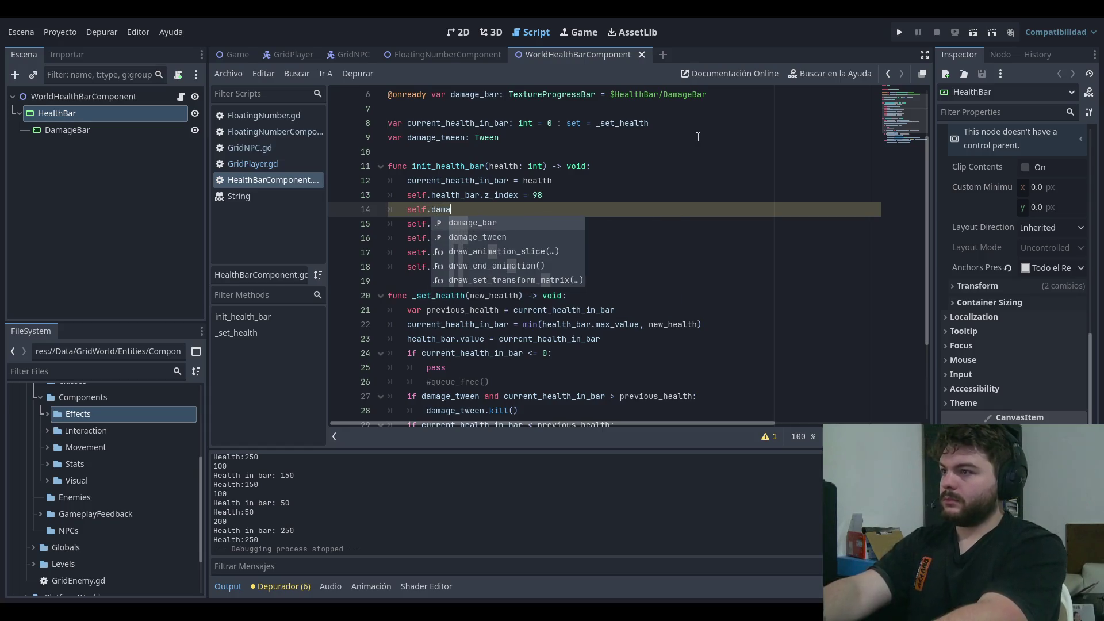
pyautogui.press('Return')
pyautogui.write('z_inde')
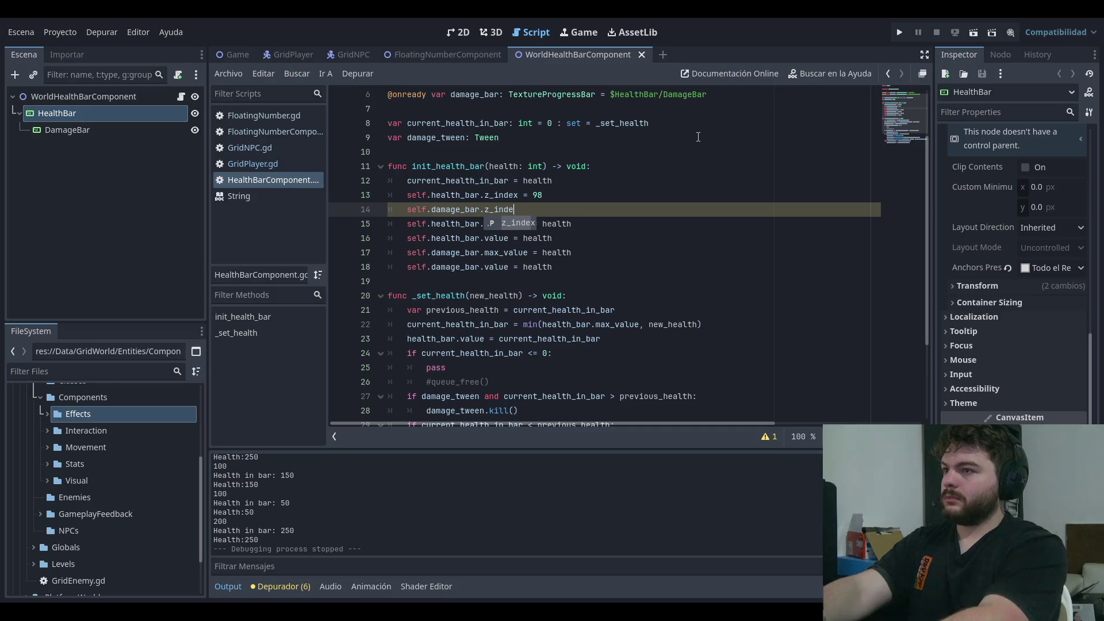
pyautogui.write('x = ')
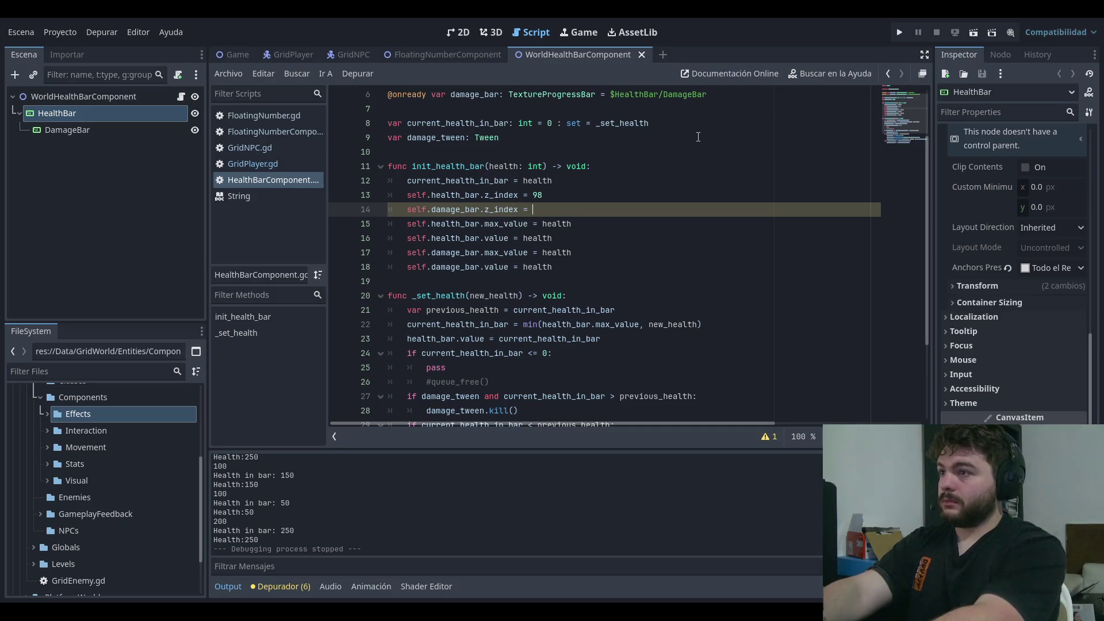
pyautogui.write('100')
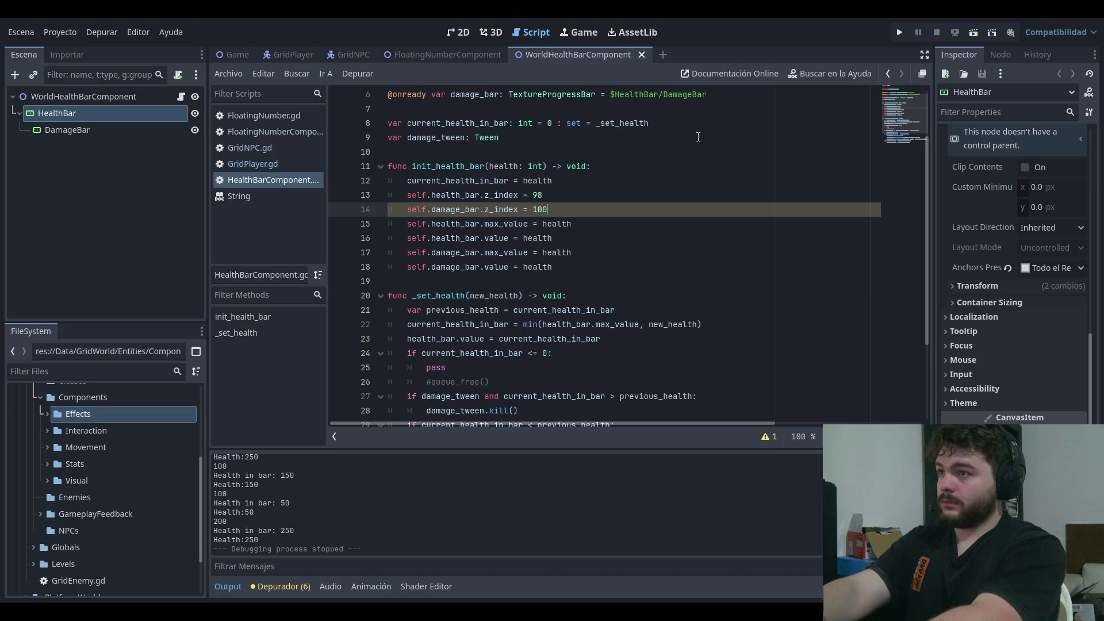
pyautogui.click(899, 32)
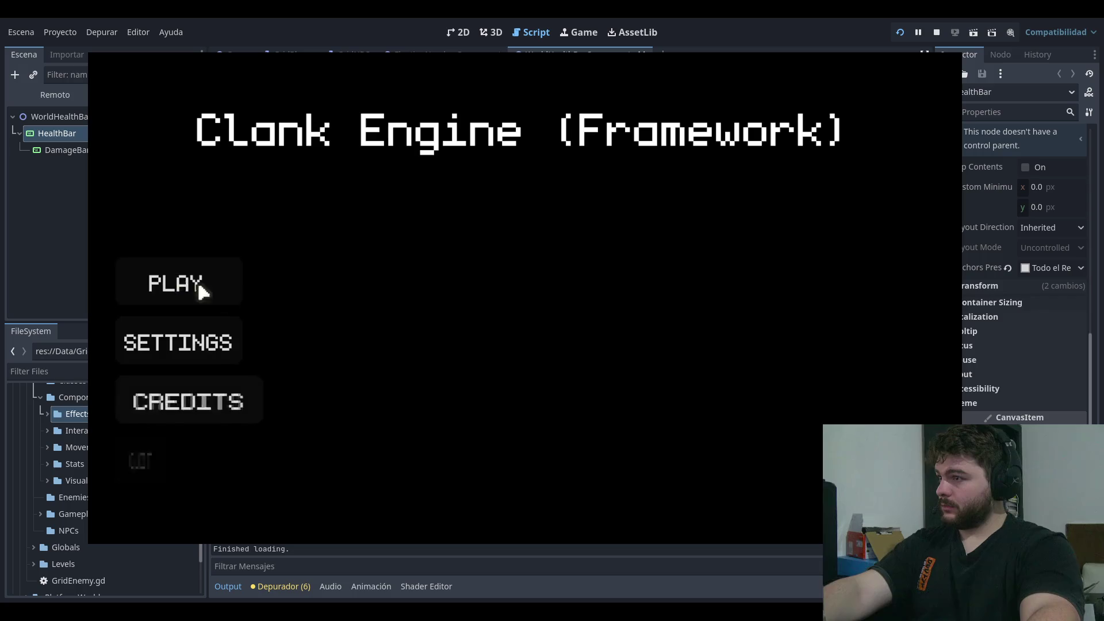
pyautogui.click(145, 282)
pyautogui.click(937, 33)
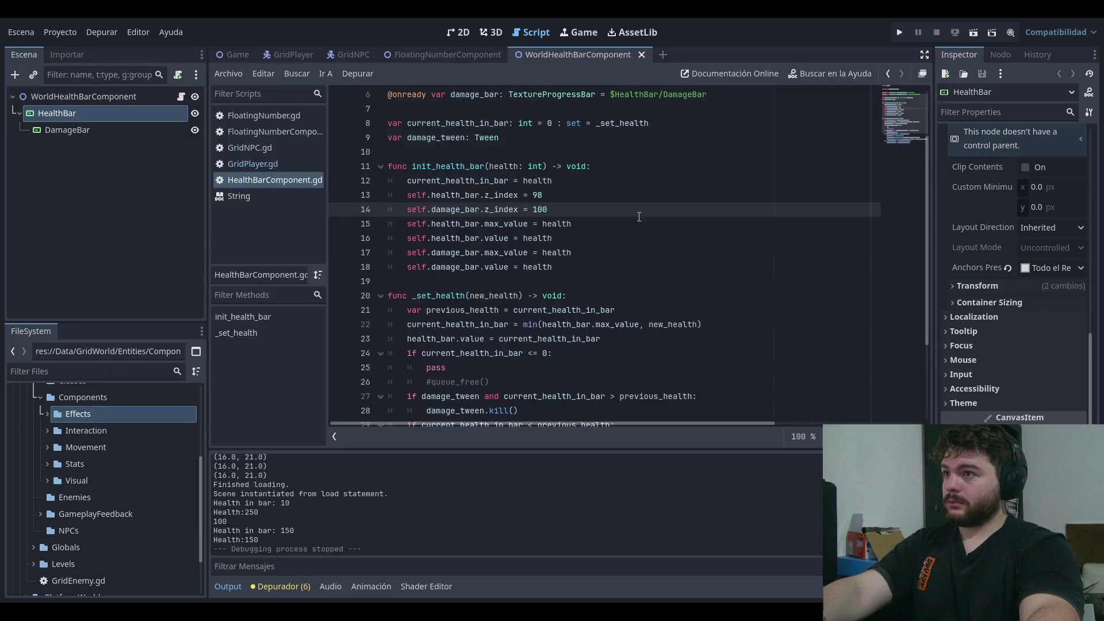
# - Change the damage bar's z_index value to 96 and play-test the level again
pyautogui.doubleClick(544, 209)
pyautogui.write('96')
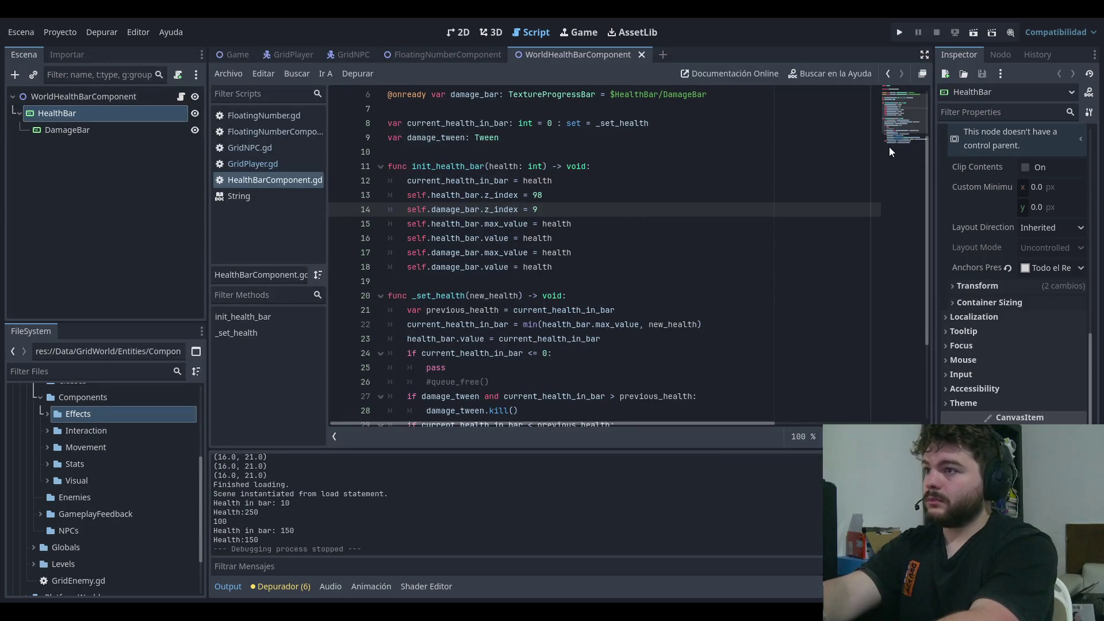
pyautogui.click(899, 33)
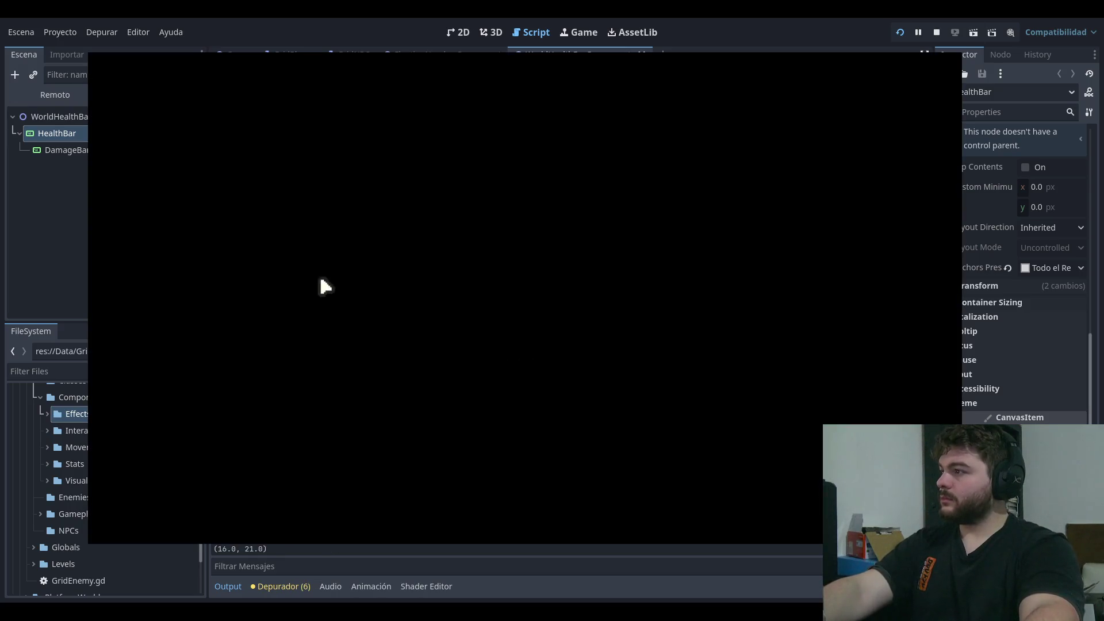
pyautogui.click(172, 275)
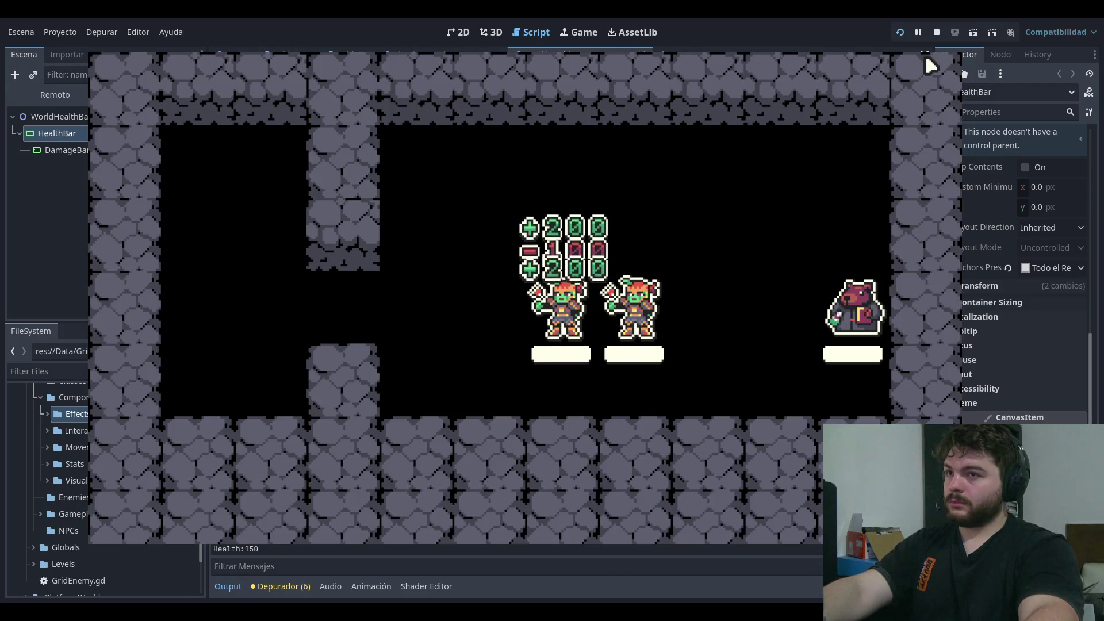
pyautogui.click(936, 32)
pyautogui.moveTo(549, 199); pyautogui.dragTo(494, 197)
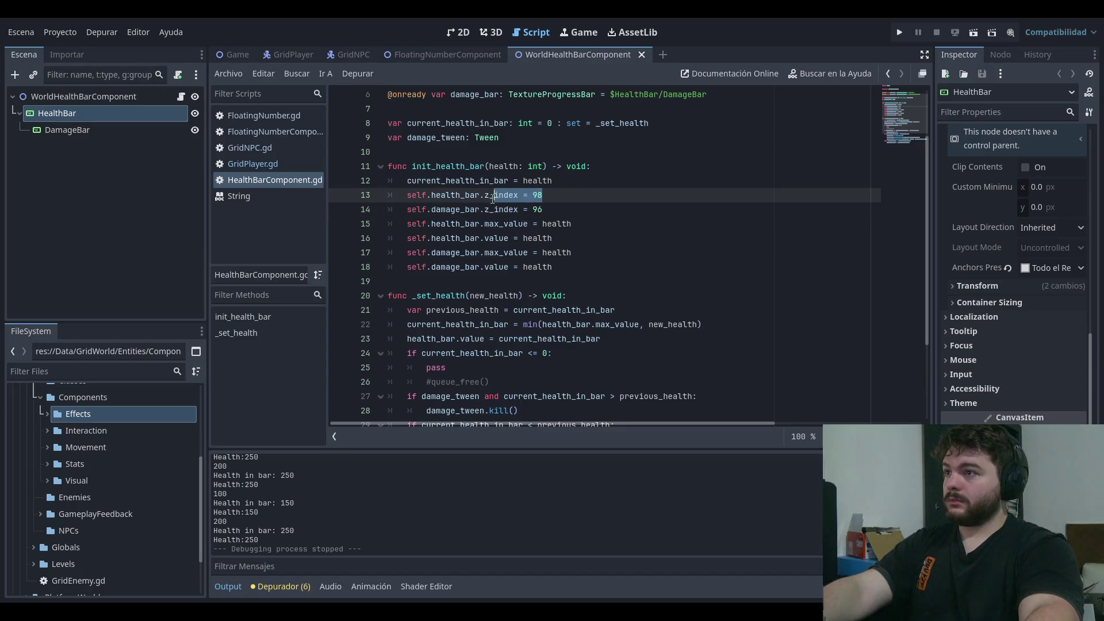
# - Change line 13 to set the health bar's z_as_relative, checking its CanvasItem documentation
pyautogui.write('_as')
pyautogui.press('Return')
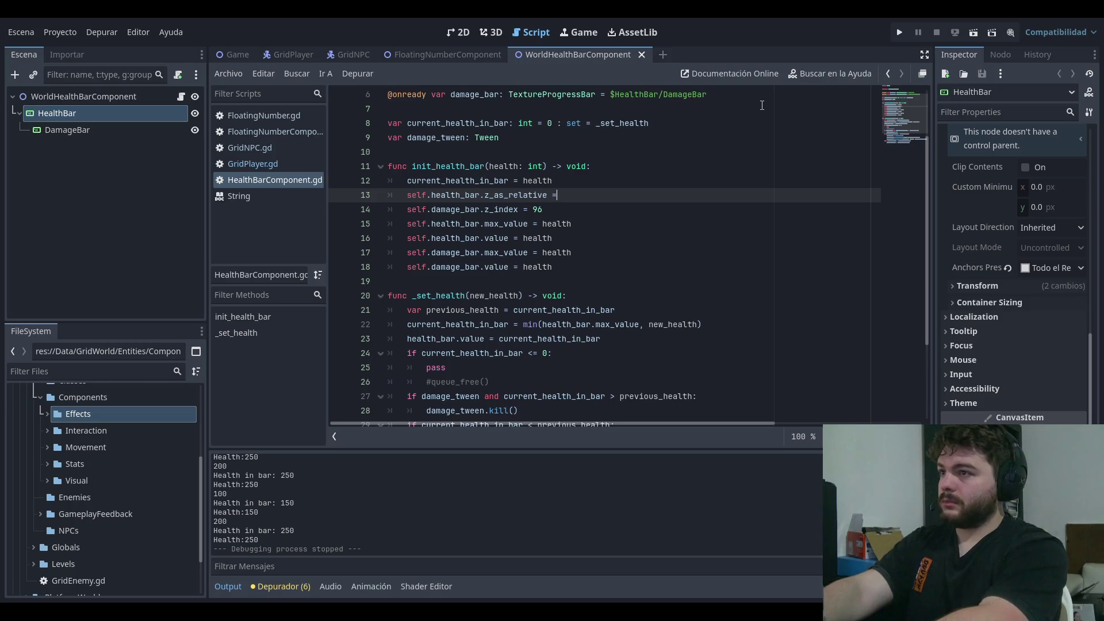
pyautogui.hotkey('ctrl', 'space')
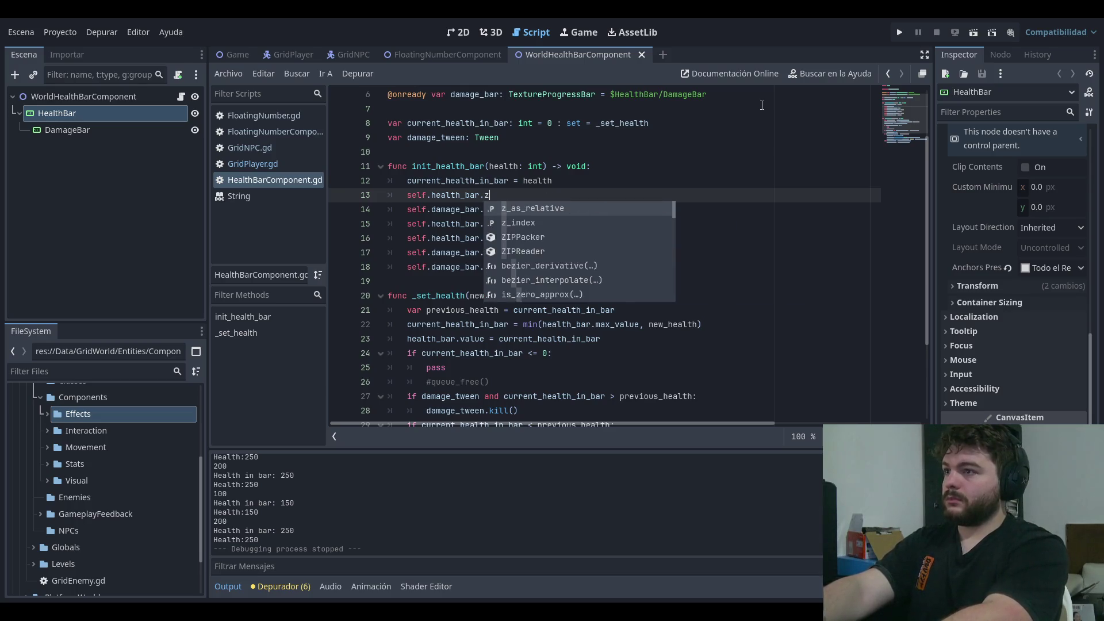
pyautogui.press('Escape')
pyautogui.keyDown('ctrl'); pyautogui.click(508, 196); pyautogui.keyUp('ctrl')
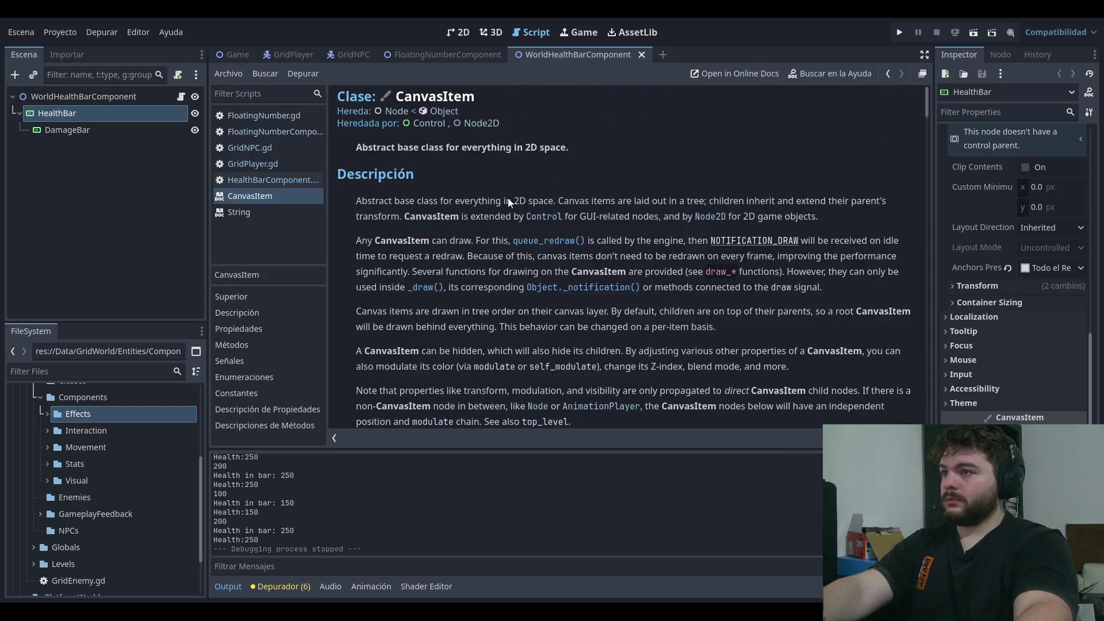
pyautogui.moveTo(442, 161)
pyautogui.mouseDown()
pyautogui.moveTo(543, 159)
pyautogui.moveTo(426, 164)
pyautogui.moveTo(633, 163)
pyautogui.mouseUp()
pyautogui.click(549, 178)
pyautogui.moveTo(385, 188)
pyautogui.mouseDown()
pyautogui.moveTo(553, 188)
pyautogui.moveTo(357, 185)
pyautogui.moveTo(641, 180)
pyautogui.mouseUp()
pyautogui.click(688, 186)
pyautogui.moveTo(533, 184); pyautogui.dragTo(654, 185)
pyautogui.click(654, 184)
pyautogui.click(261, 182)
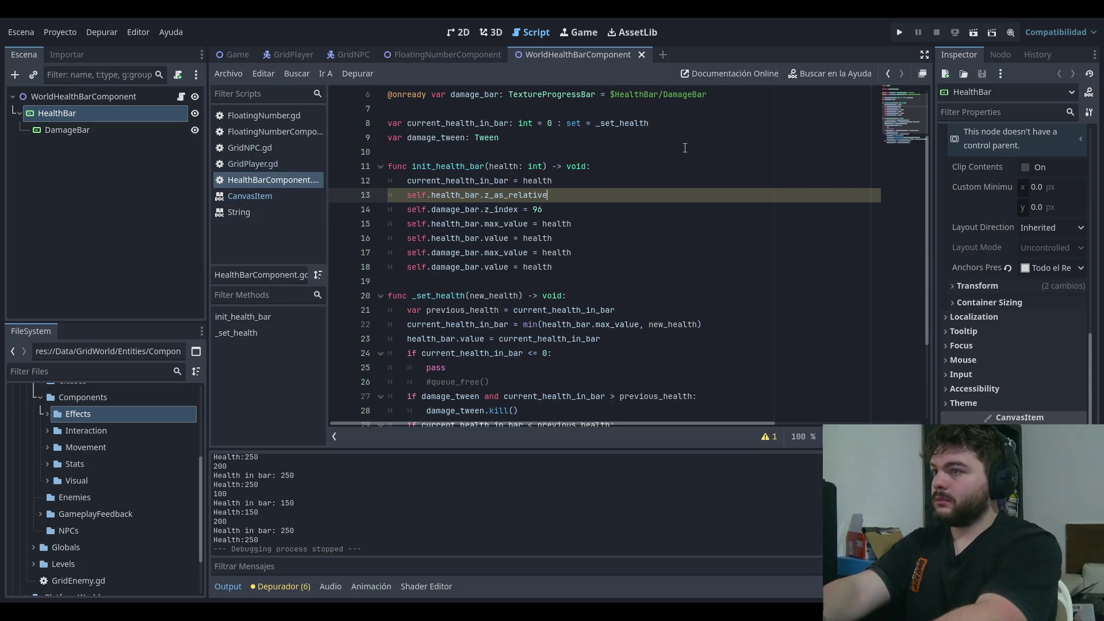
# - Set z_as_relative to false on both the health bar and the damage bar
pyautogui.write(' = false')
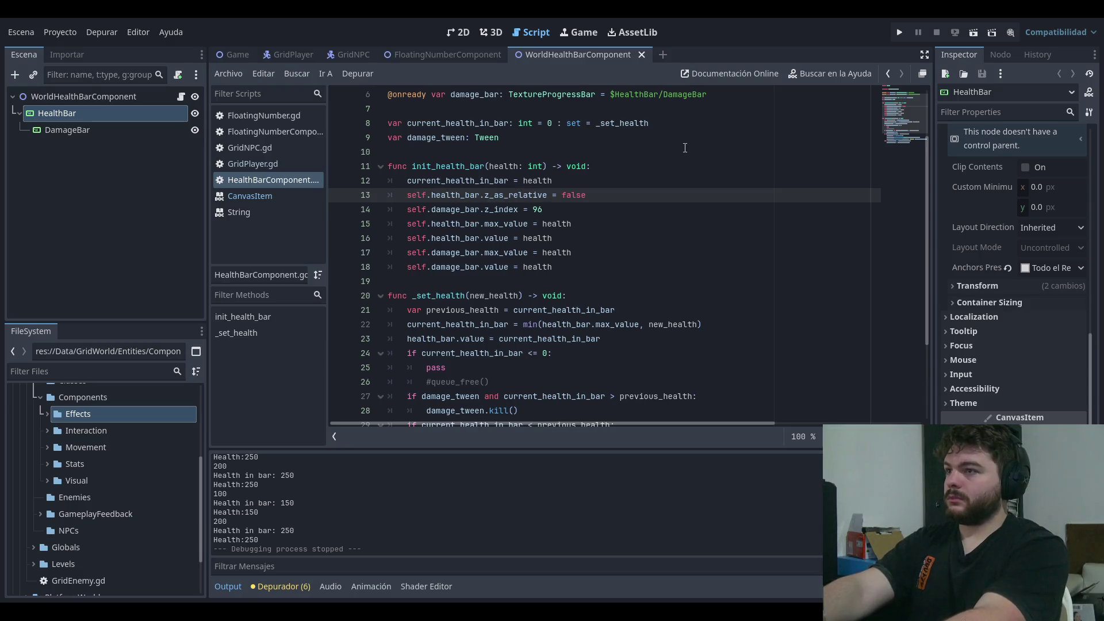
pyautogui.press('Down')
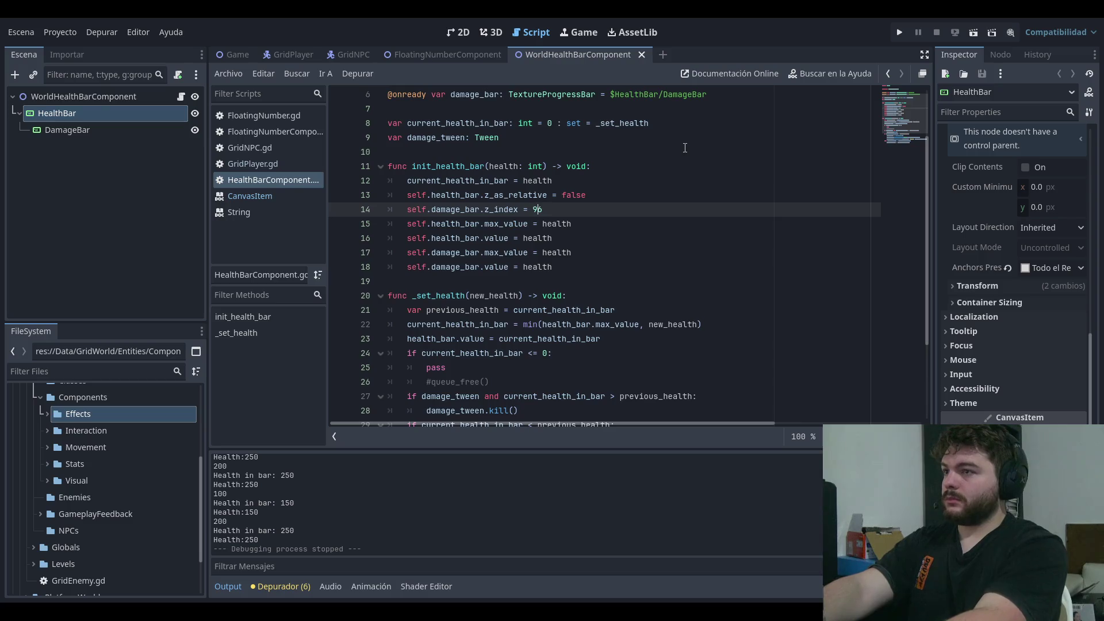
pyautogui.press('BackSpace')
pyautogui.press('BackSpace')
pyautogui.press('BackSpace')
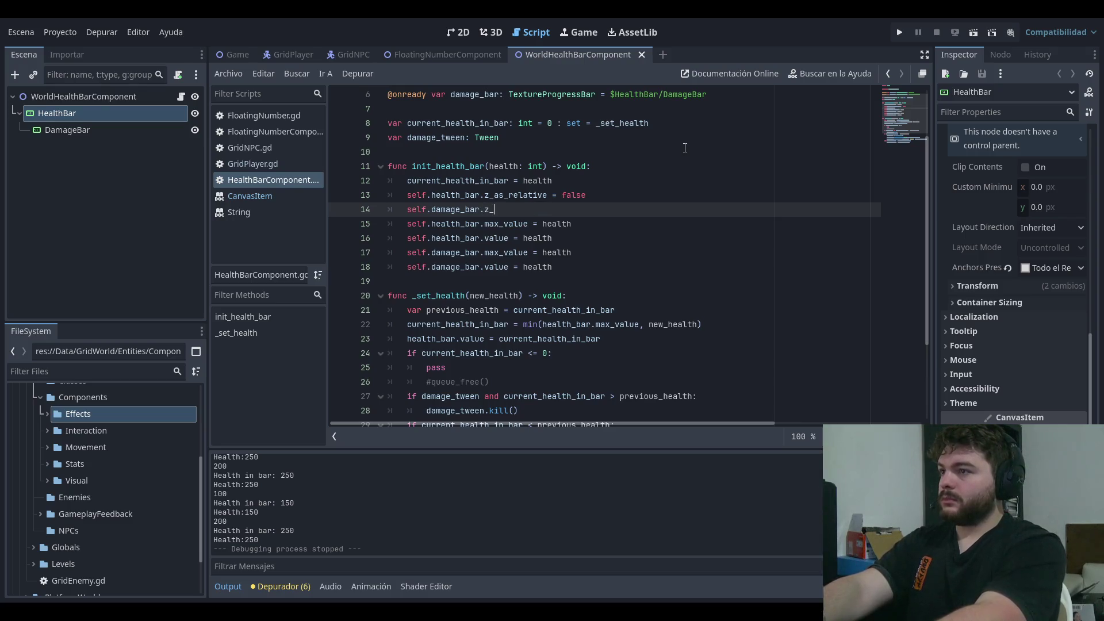
pyautogui.write('as_relative = false')
pyautogui.press('Return')
# - Add z_index lines of 99 for the health bar and 98 for the damage bar, then run
pyautogui.write('self')
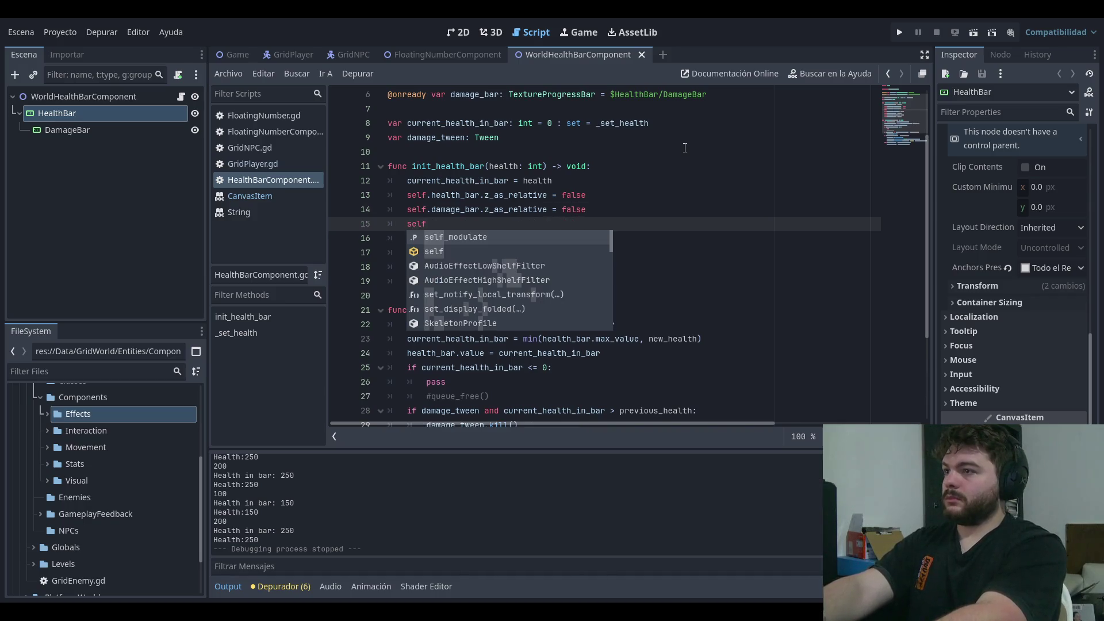
pyautogui.write('.')
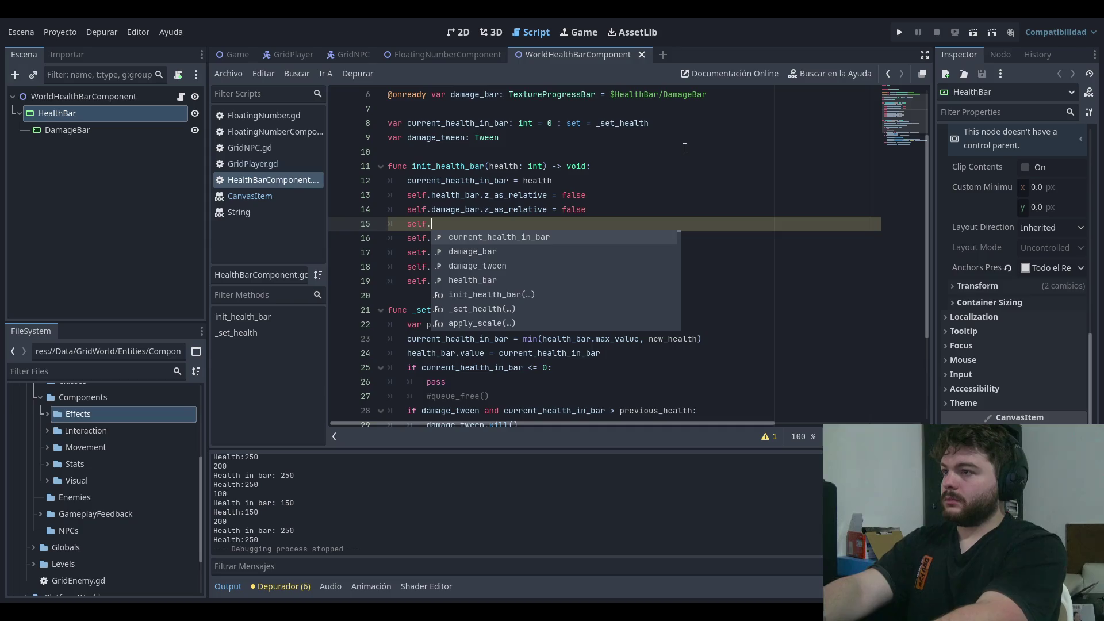
pyautogui.write('health_bar.z_')
pyautogui.write('i')
pyautogui.press('Return')
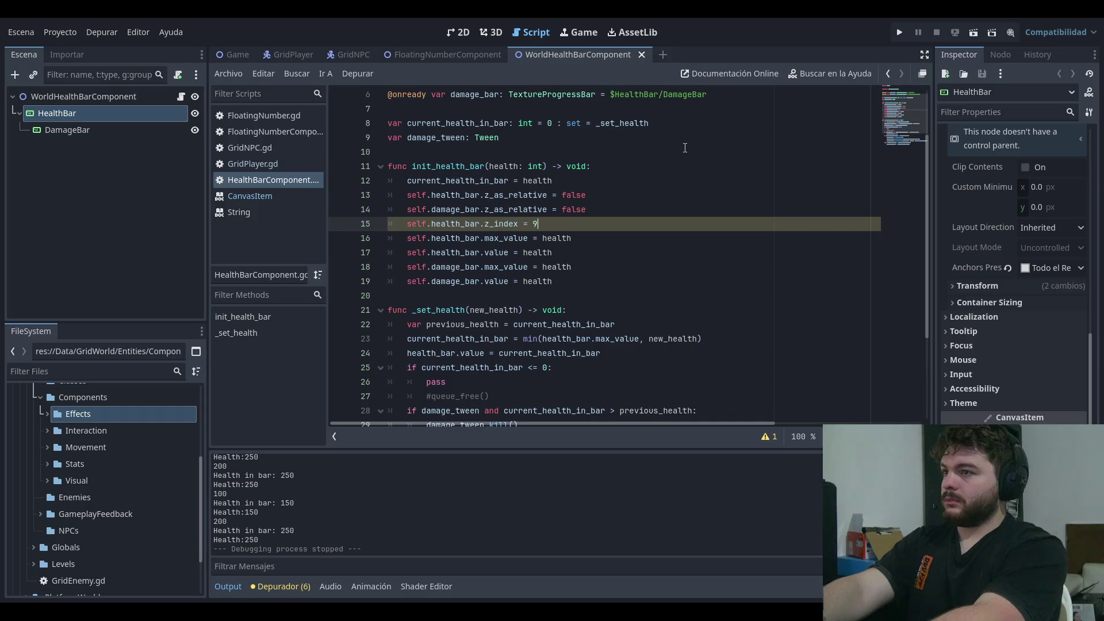
pyautogui.hotkey('ctrl', 'shift', 'Left')
pyautogui.hotkey('ctrl', 'shift', 'Left')
pyautogui.hotkey('ctrl', 'shift', 'Left')
pyautogui.press('BackSpace')
pyautogui.press('Down')
pyautogui.hotkey('ctrl', 'z')
pyautogui.hotkey('ctrl', 'alt', 'Down')
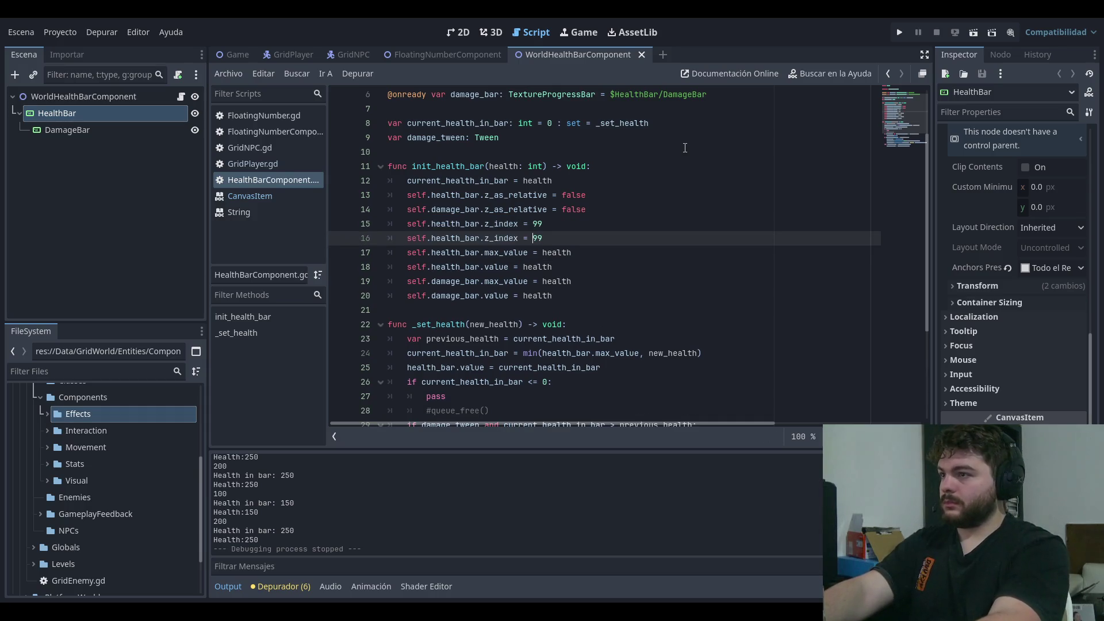
pyautogui.hotkey('shift', 'Right')
pyautogui.hotkey('shift', 'Right')
pyautogui.hotkey('shift', 'Right')
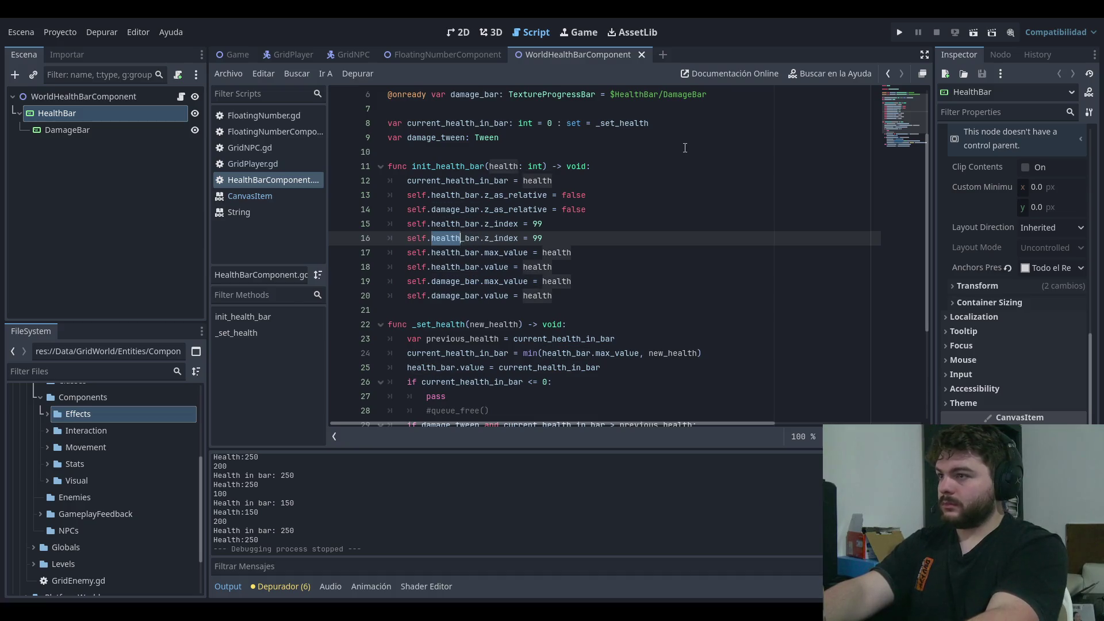
pyautogui.write('damage')
pyautogui.press('End')
pyautogui.press('BackSpace')
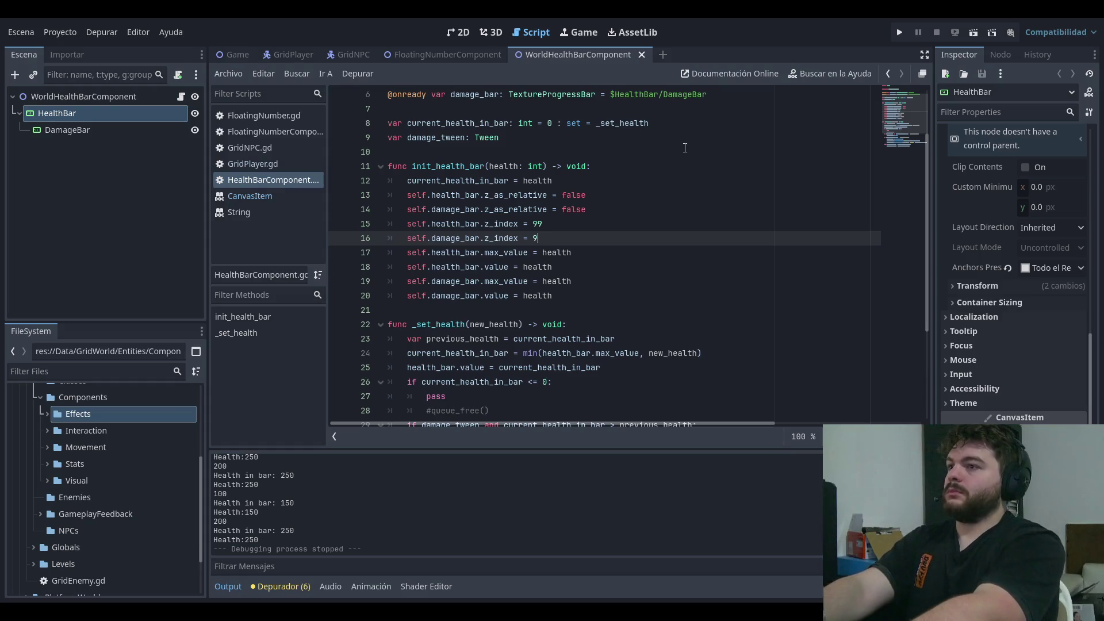
pyautogui.write('8')
pyautogui.press('F5')
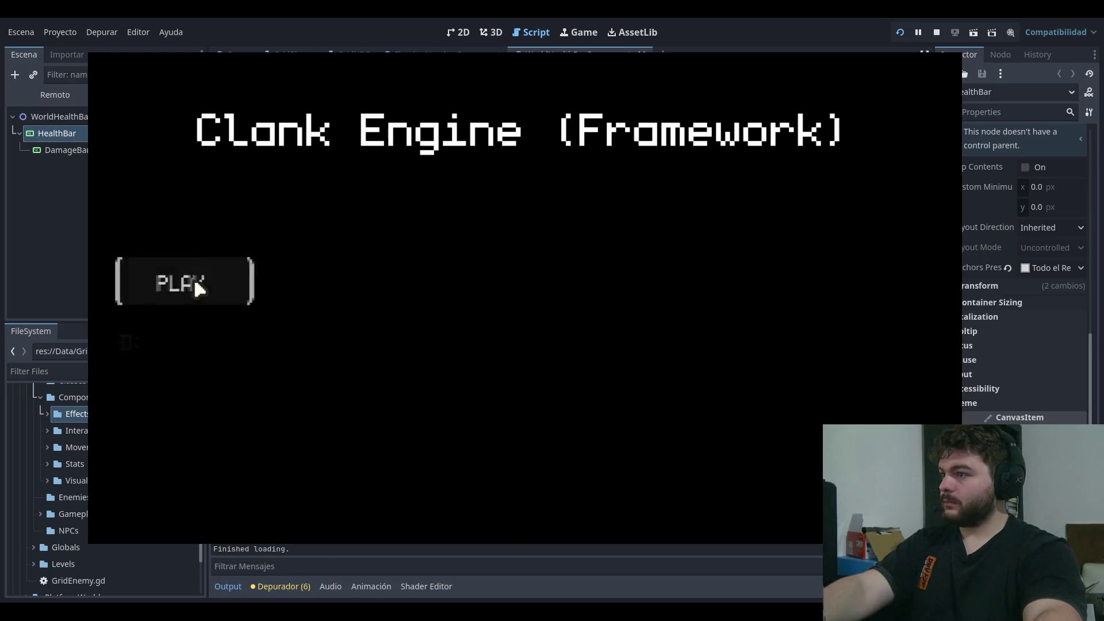
# - Play-test twice, hitting the left goblin for 100 damage, then open GridPlayer.gd
pyautogui.click(196, 281)
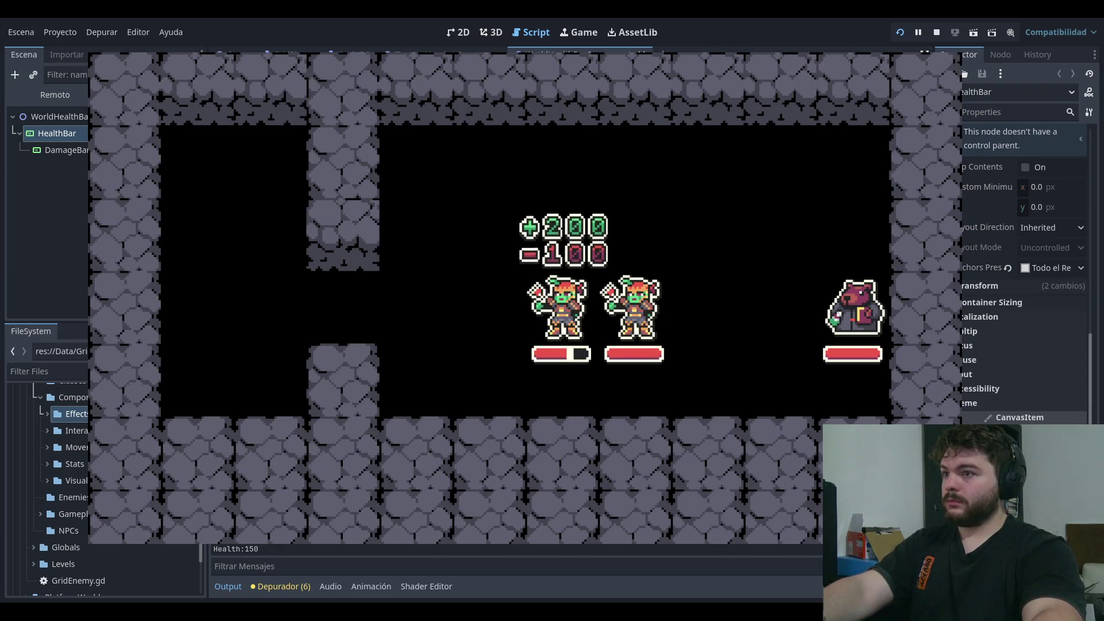
pyautogui.press('F8')
pyautogui.press('Up')
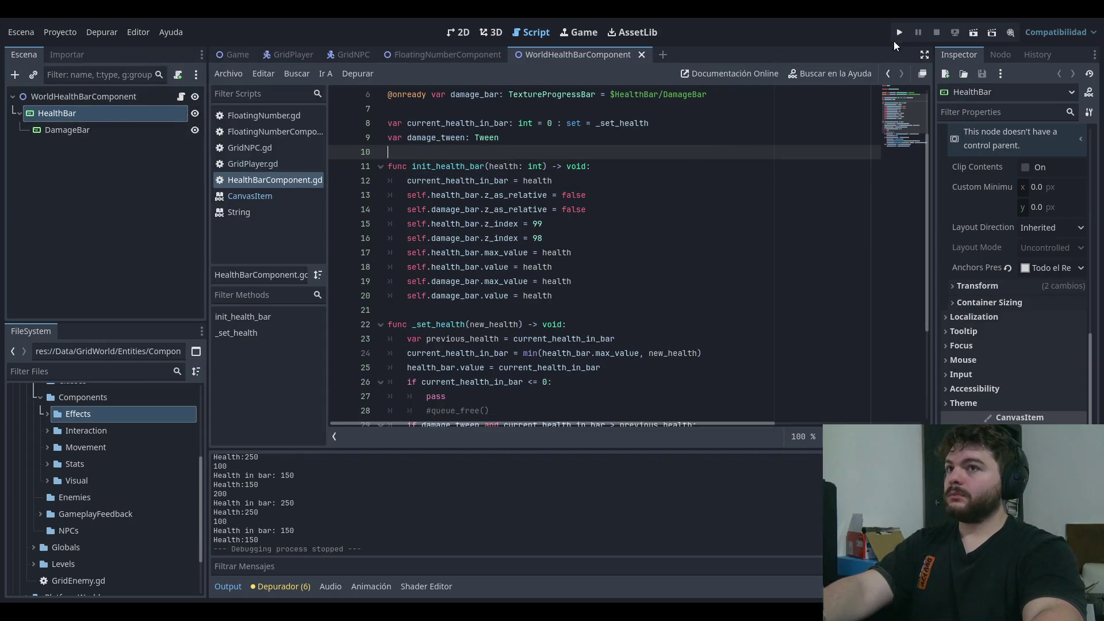
pyautogui.click(899, 32)
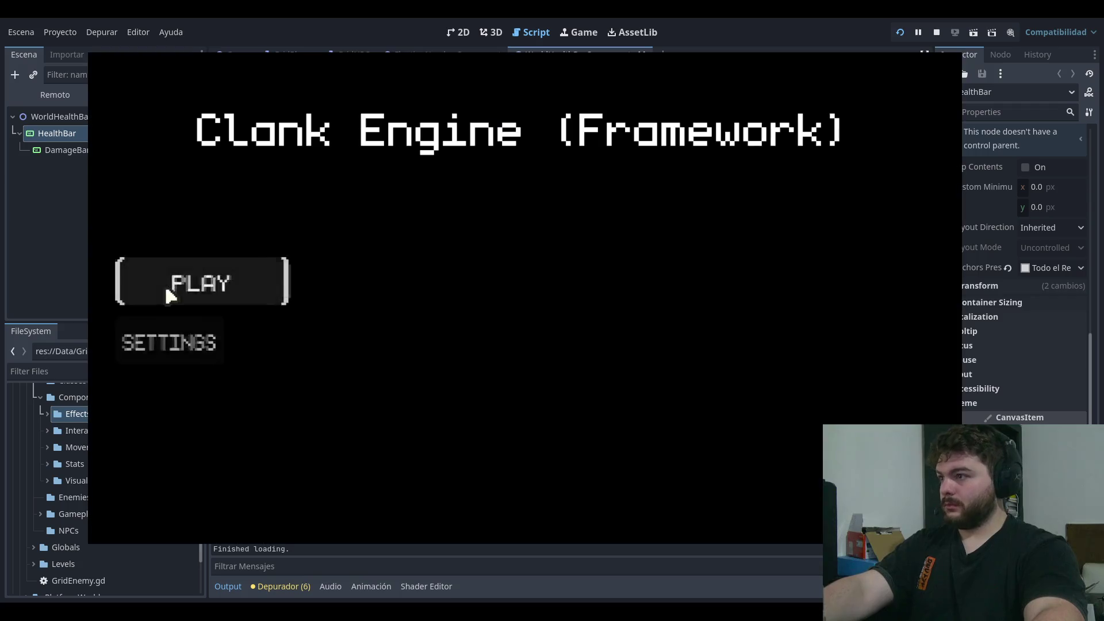
pyautogui.click(168, 291)
pyautogui.press('space')
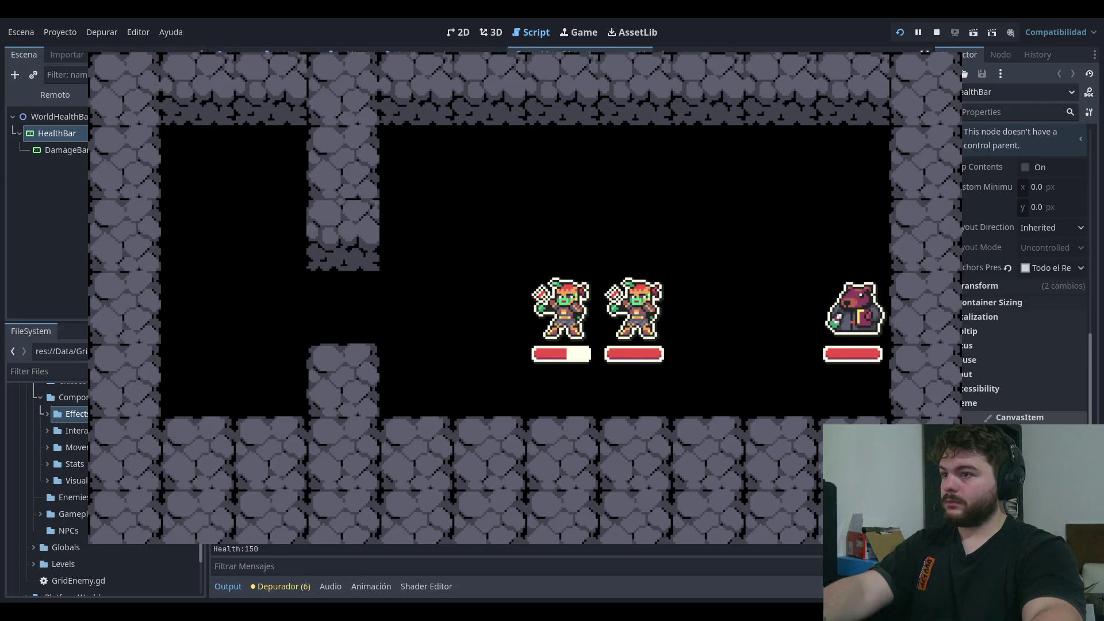
pyautogui.press('F8')
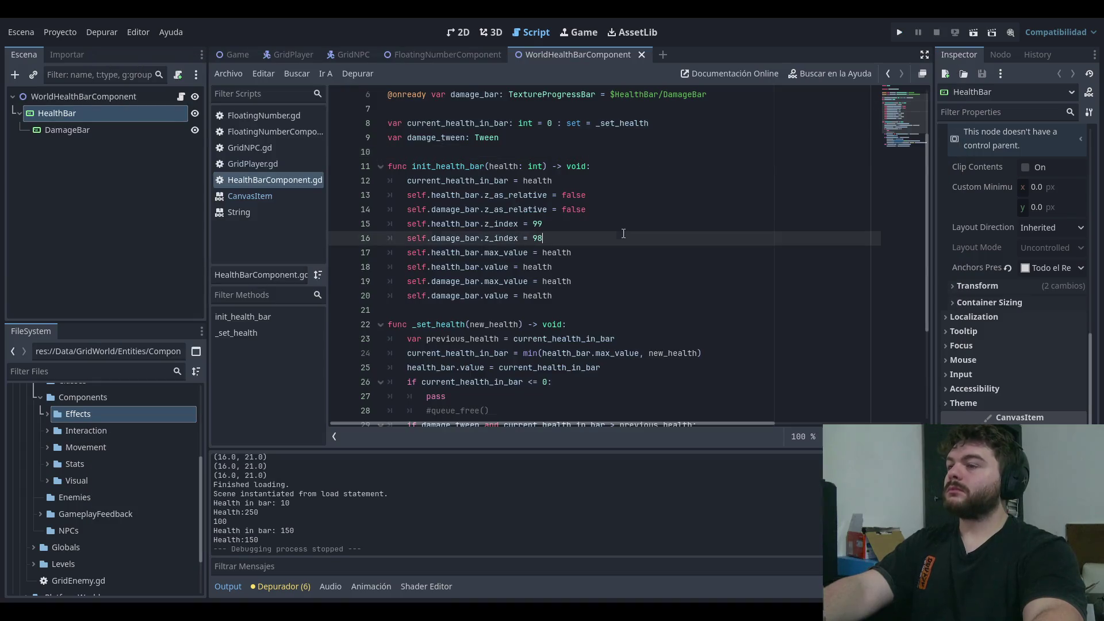
pyautogui.click(281, 163)
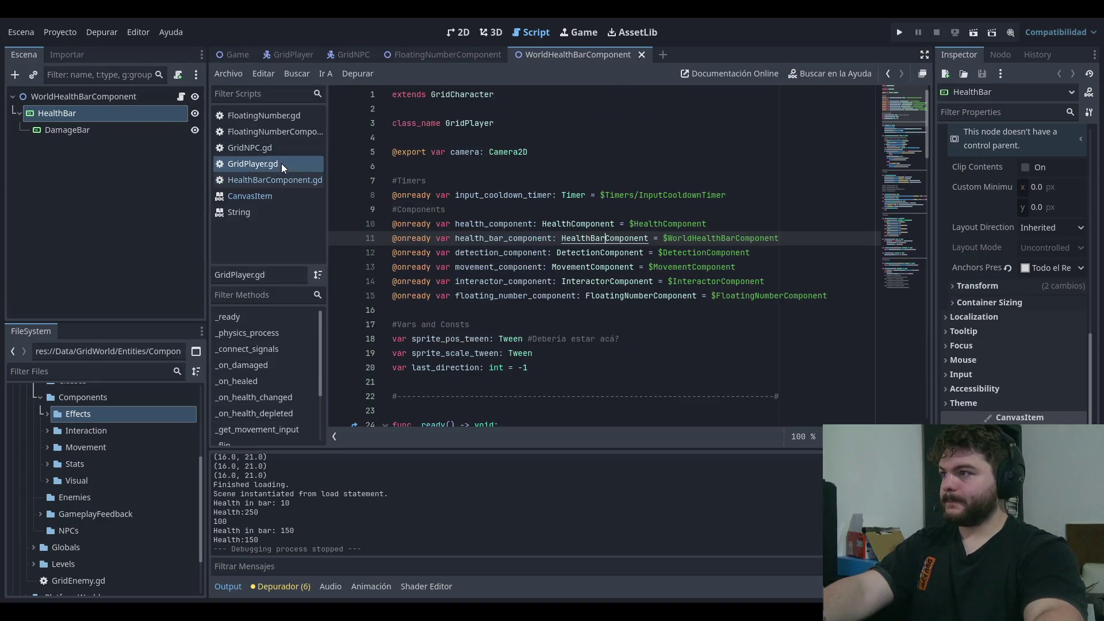
# - Back in HealthBarComponent.gd, review the tween-kill and damage conditions in _set_health
pyautogui.click(287, 179)
pyautogui.click(752, 154)
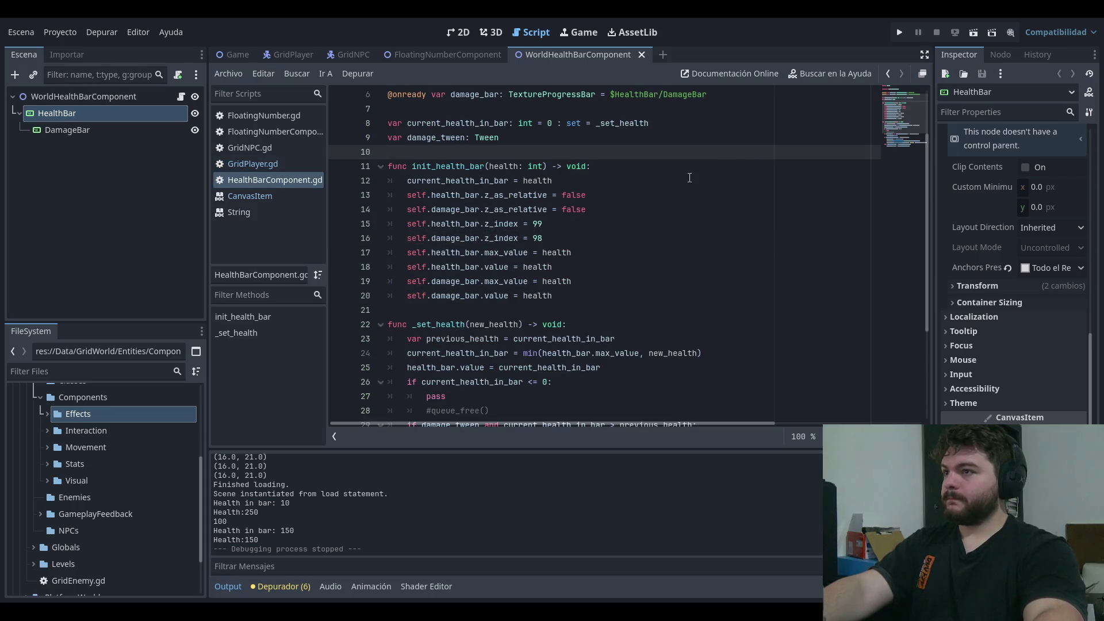
pyautogui.scroll(-2, 683, 184)
pyautogui.click(673, 227)
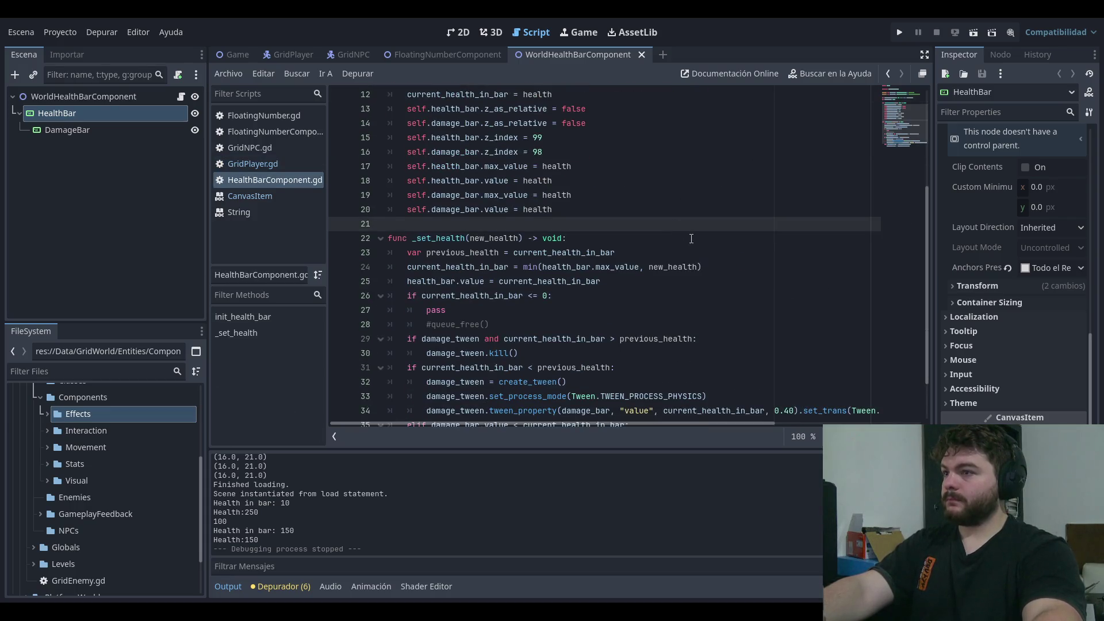
pyautogui.scroll(-1, 691, 238)
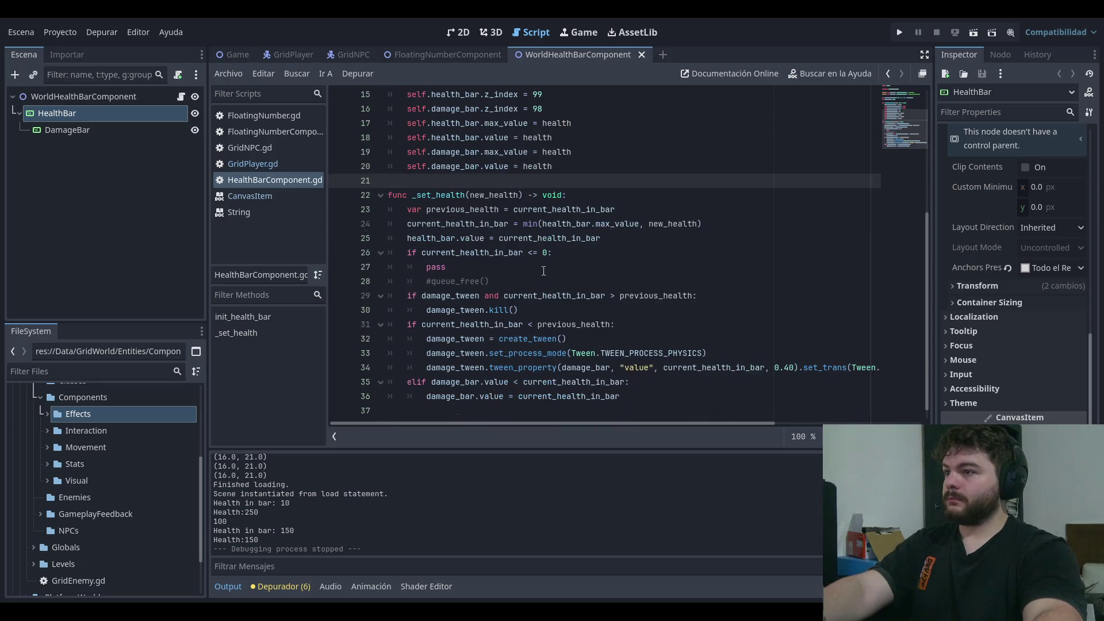
pyautogui.moveTo(421, 253); pyautogui.dragTo(523, 252)
pyautogui.click(560, 251)
pyautogui.click(499, 275)
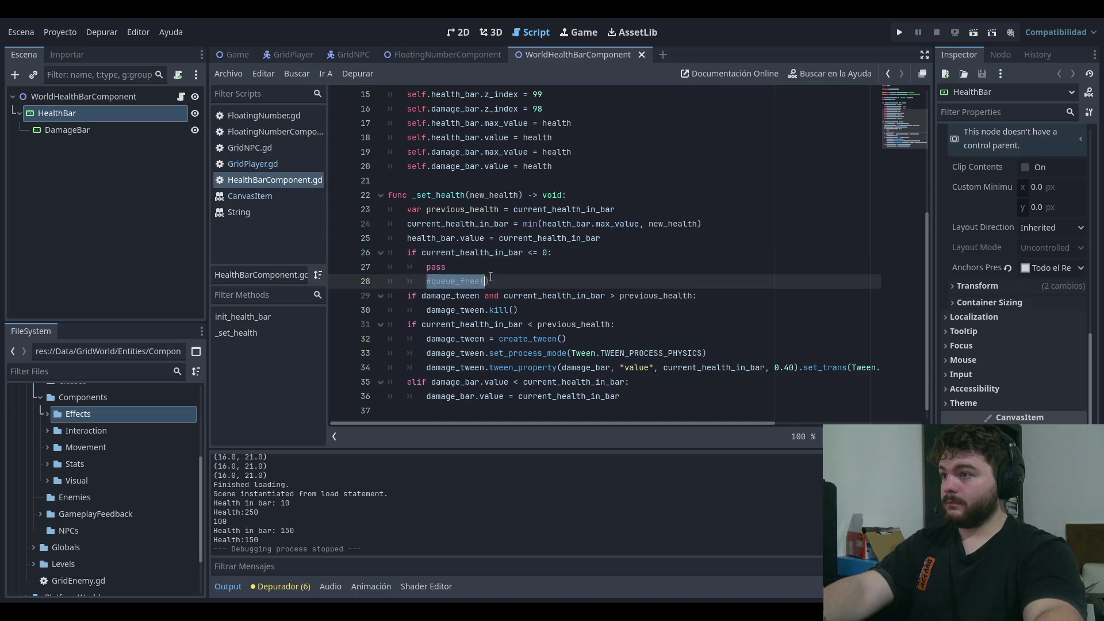
pyautogui.moveTo(421, 295)
pyautogui.mouseDown()
pyautogui.moveTo(666, 296)
pyautogui.moveTo(718, 310)
pyautogui.mouseUp()
pyautogui.moveTo(616, 325)
pyautogui.mouseDown()
pyautogui.moveTo(422, 325)
pyautogui.moveTo(646, 324)
pyautogui.moveTo(421, 324)
pyautogui.moveTo(615, 324)
pyautogui.mouseUp()
pyautogui.click(646, 324)
pyautogui.click(669, 315)
pyautogui.click(660, 324)
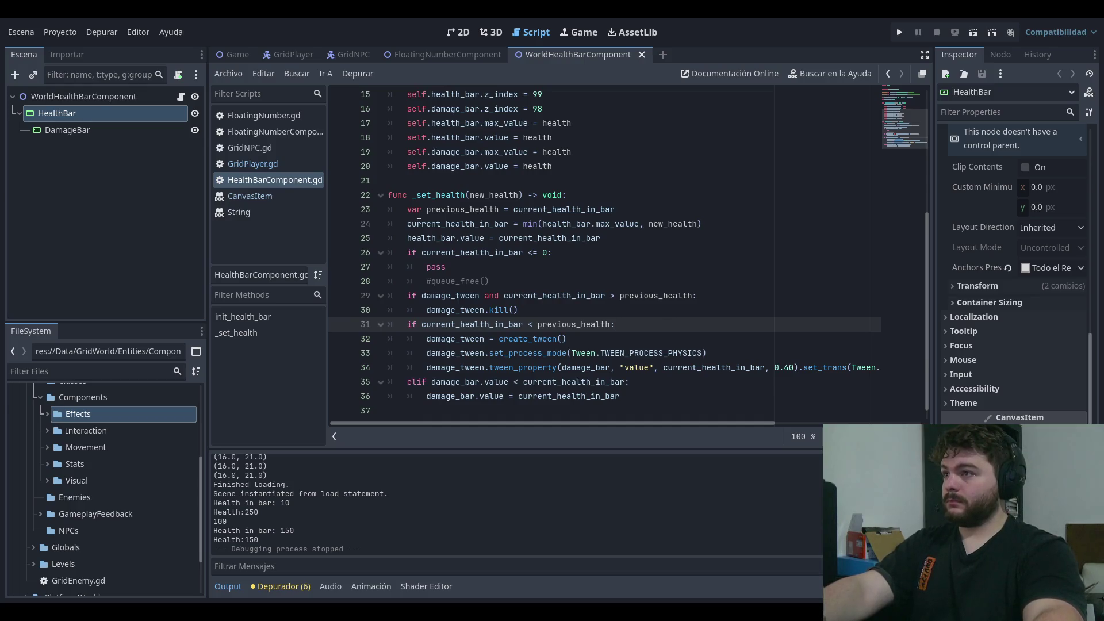
# - Read through the previous_health and health-bar value lines down to the elif damage bar check
pyautogui.tripleClick(446, 209)
pyautogui.press('Right')
pyautogui.moveTo(448, 209)
pyautogui.mouseDown()
pyautogui.moveTo(408, 209)
pyautogui.moveTo(629, 224)
pyautogui.mouseUp()
pyautogui.click(659, 212)
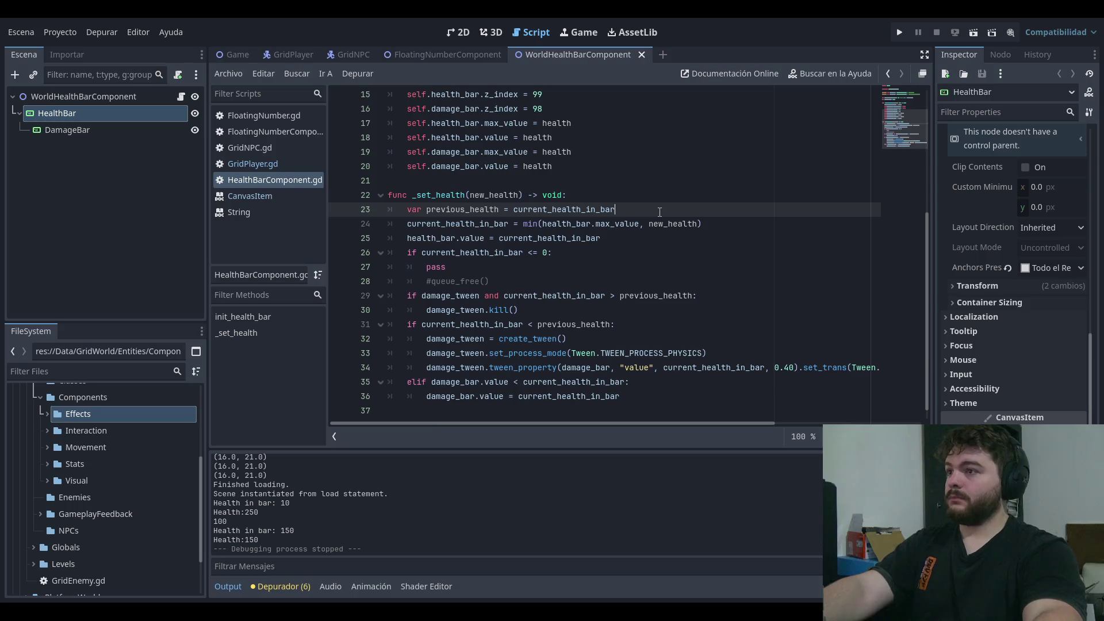
pyautogui.moveTo(532, 219); pyautogui.dragTo(702, 223)
pyautogui.click(660, 212)
pyautogui.tripleClick(437, 238)
pyautogui.click(642, 236)
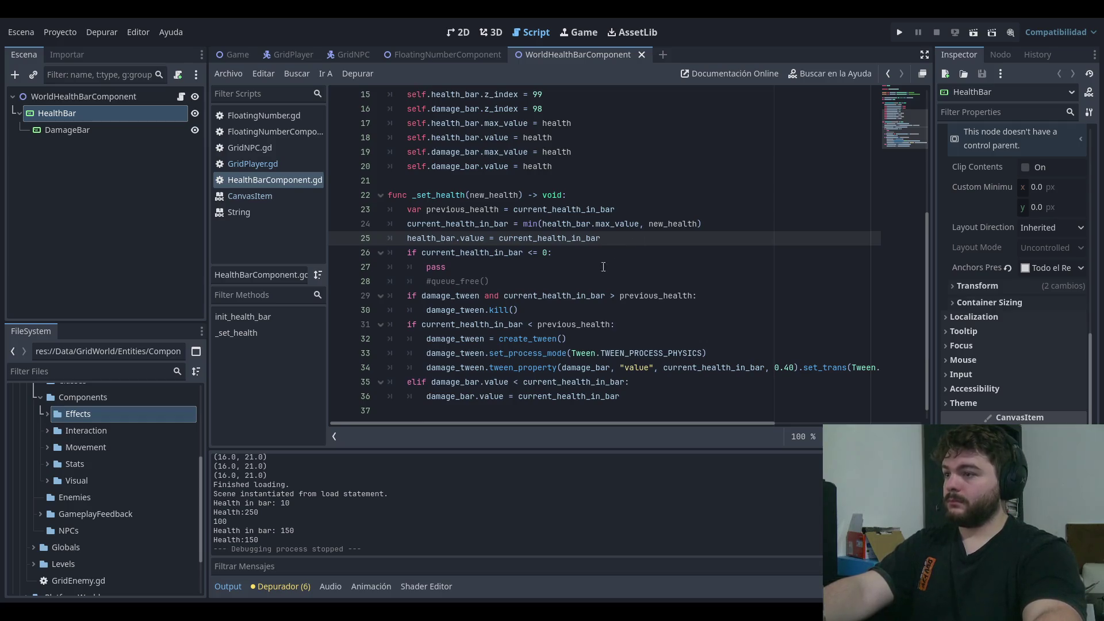
pyautogui.moveTo(448, 382); pyautogui.dragTo(623, 368)
pyautogui.click(630, 382)
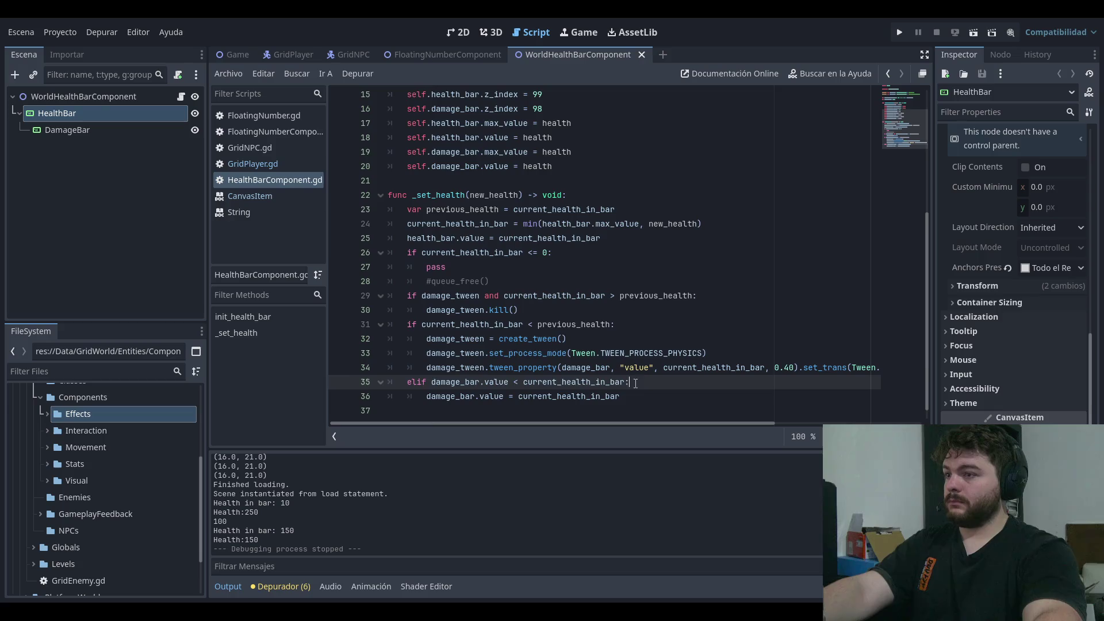
# - Play-test the level to watch the bars, then stop and return to init_health_bar
pyautogui.click(900, 33)
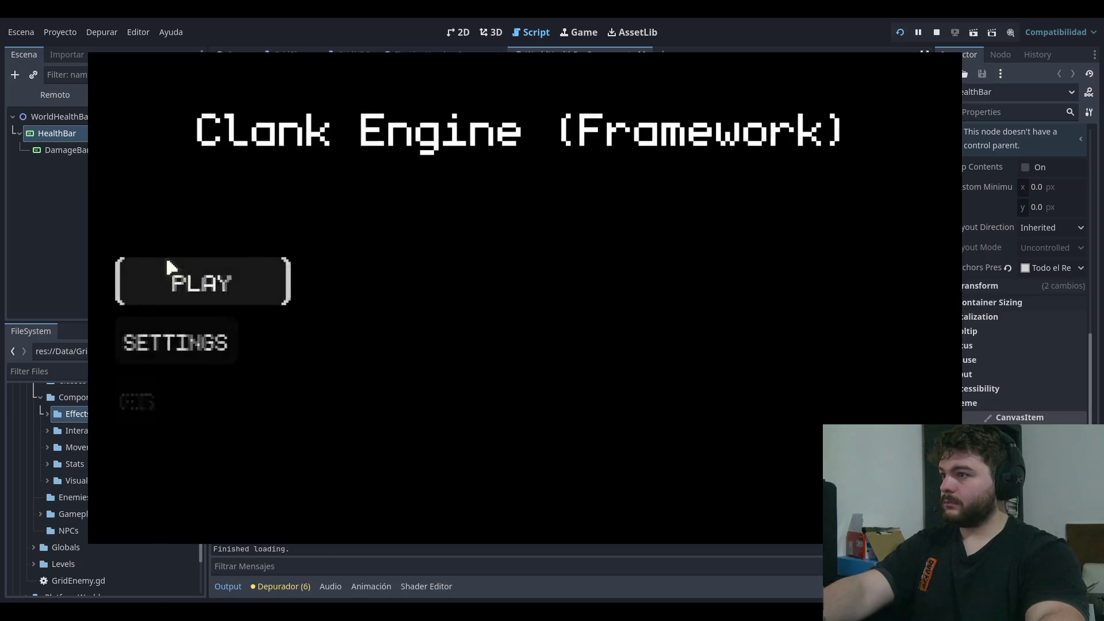
pyautogui.click(170, 266)
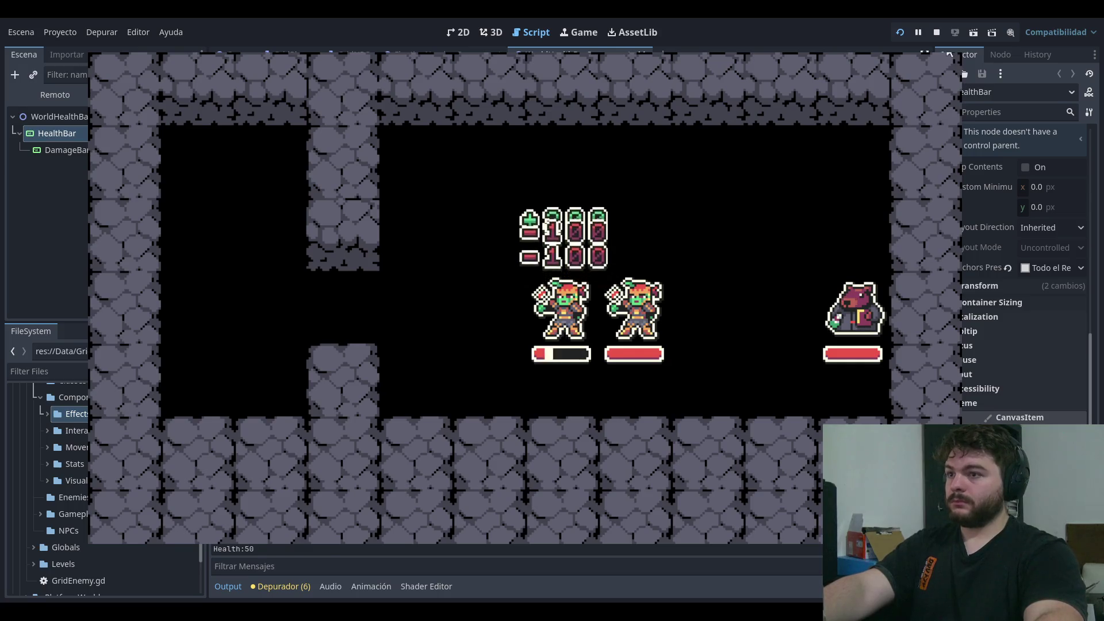
pyautogui.press('F8')
pyautogui.click(650, 166)
pyautogui.click(652, 180)
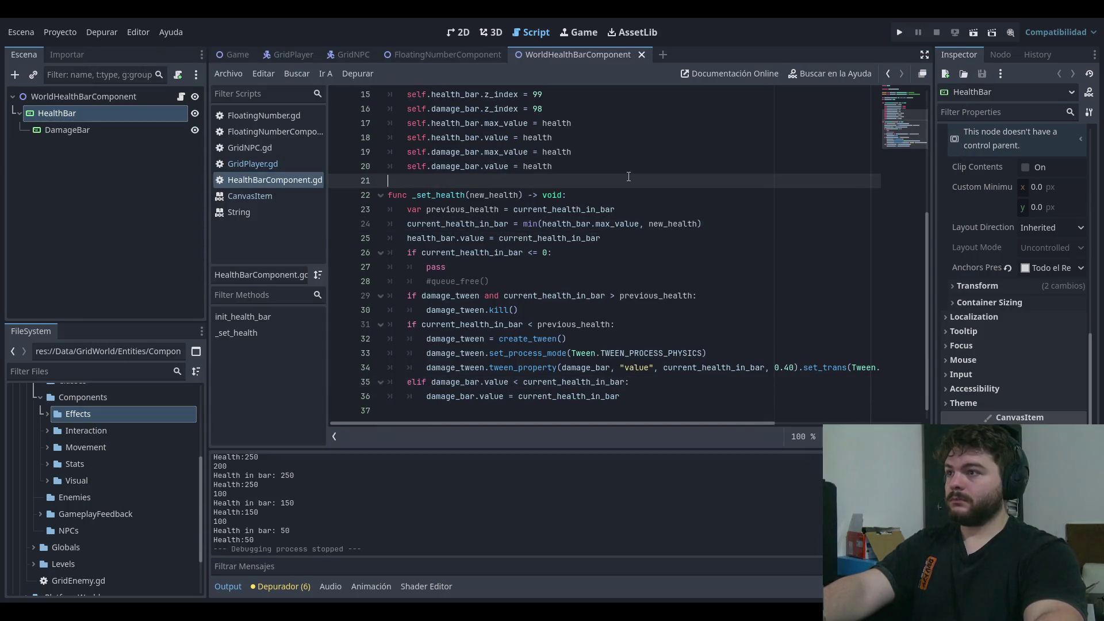
# - Delete the two z_as_relative = false lines from init_health_bar
pyautogui.click(654, 189)
pyautogui.scroll(3, 717, 199)
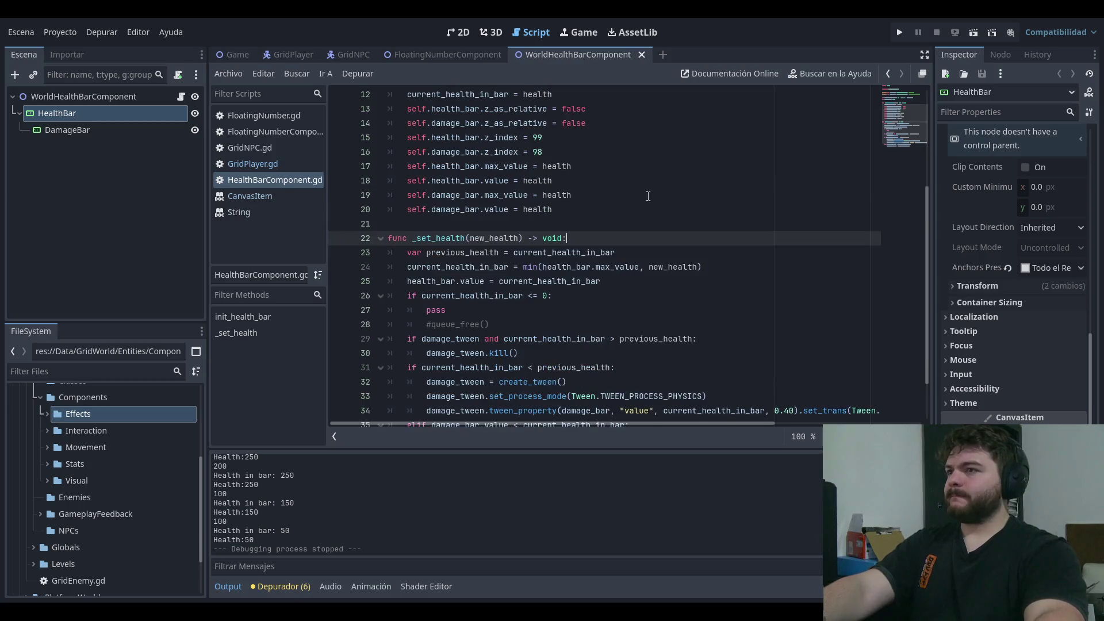
pyautogui.click(584, 242)
pyautogui.click(756, 252)
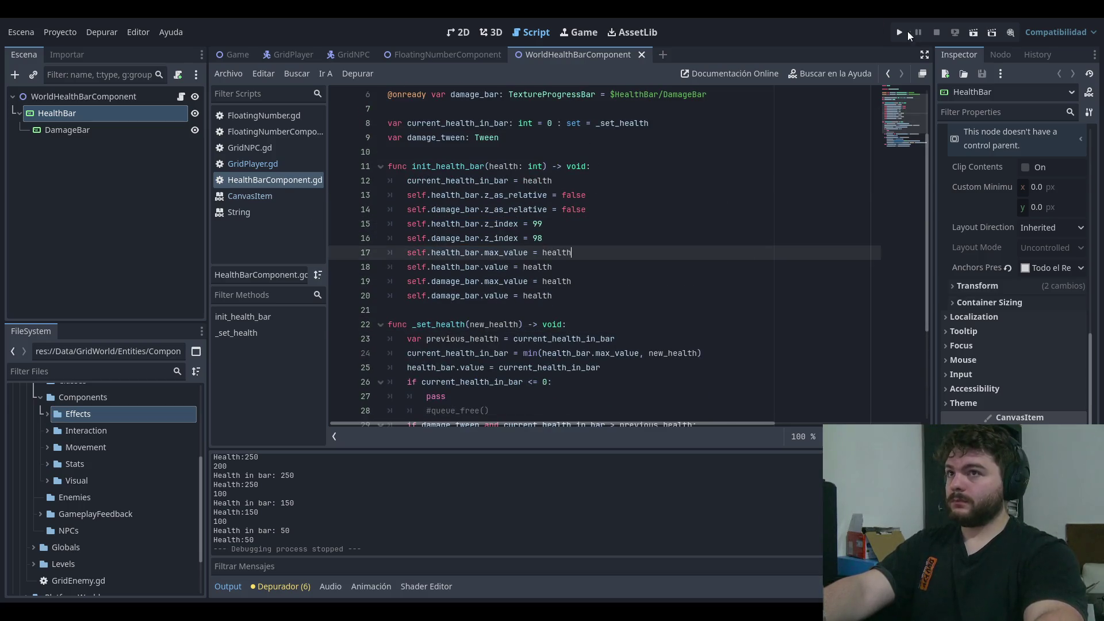
pyautogui.moveTo(595, 210); pyautogui.dragTo(345, 192)
pyautogui.hotkey('ctrl', 'c')
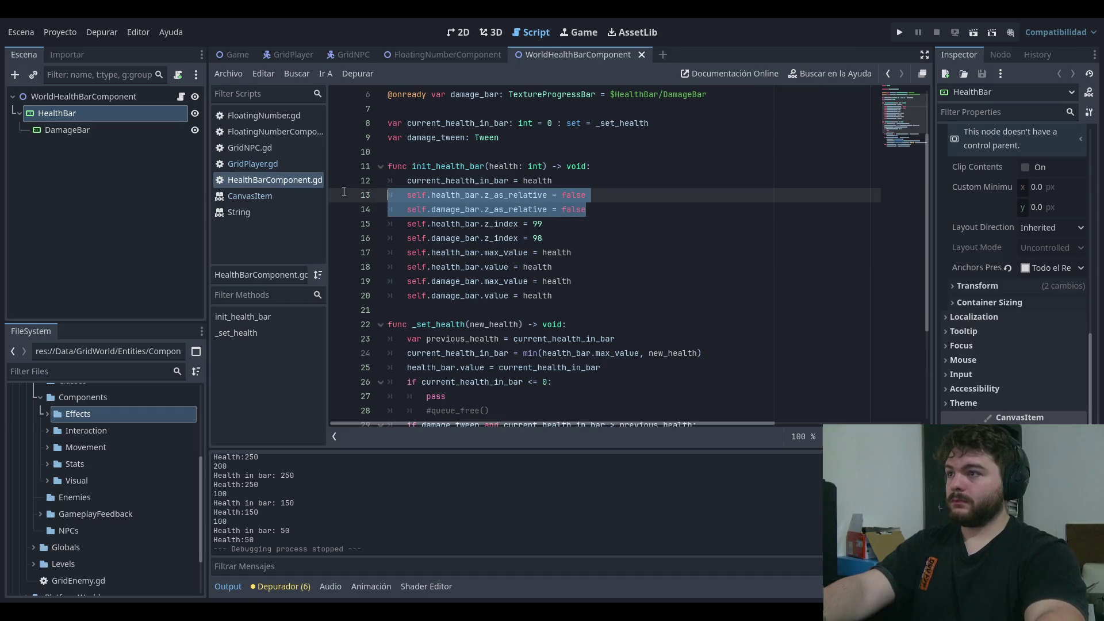
pyautogui.press('BackSpace')
# - Change the damage bar's z_index from 98 to 90 and test-run the level
pyautogui.press('BackSpace')
pyautogui.press('Down')
pyautogui.press('End')
pyautogui.press('BackSpace')
pyautogui.write('0')
pyautogui.press('Up')
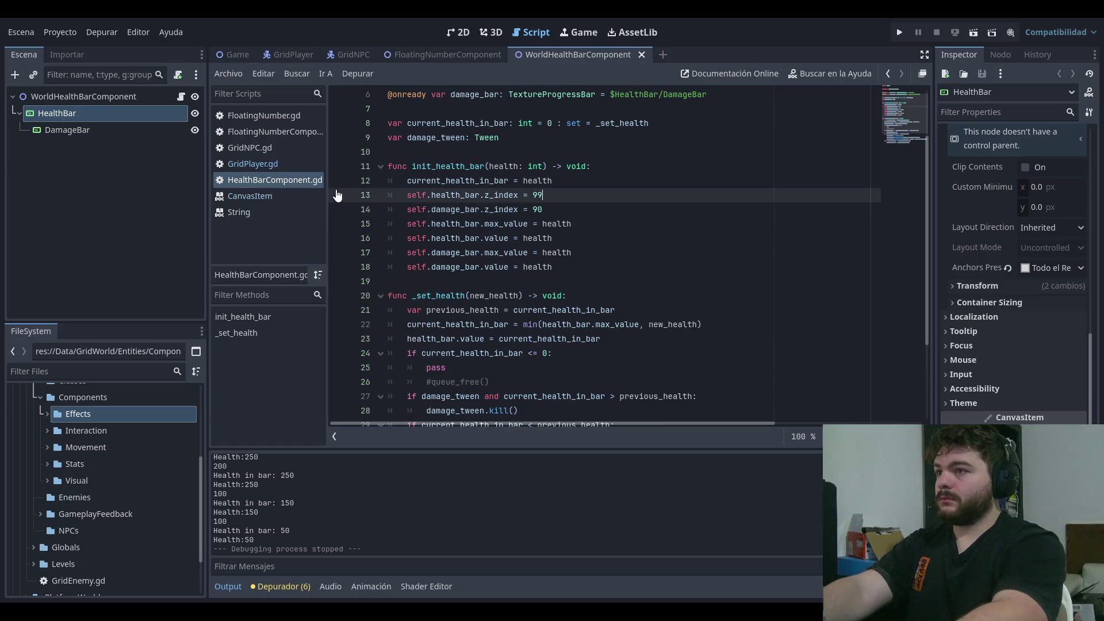
pyautogui.click(899, 32)
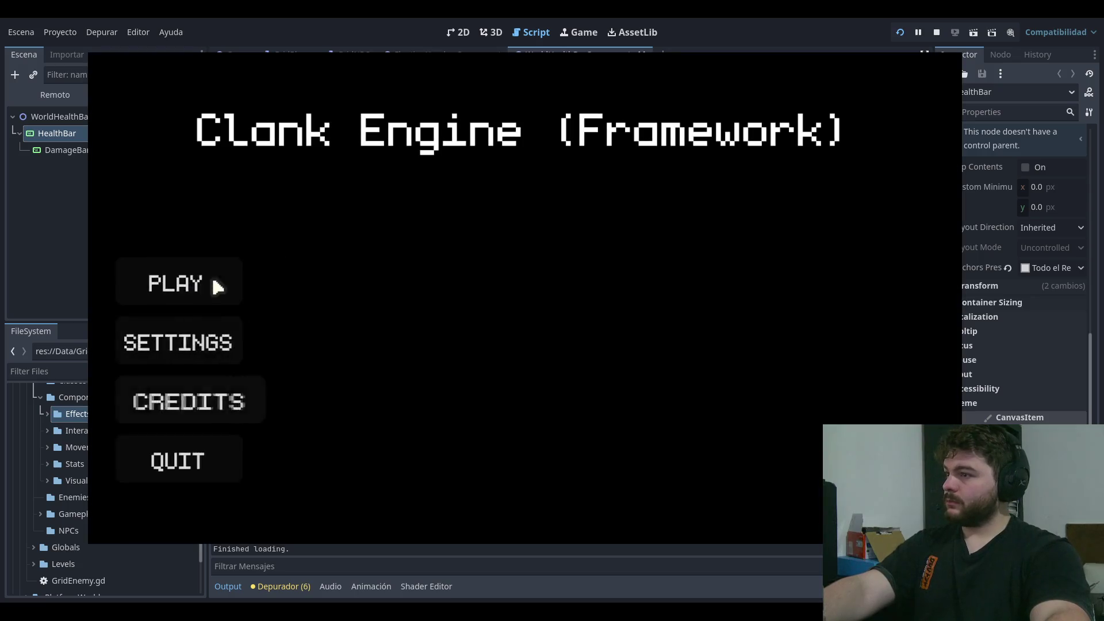
pyautogui.click(213, 283)
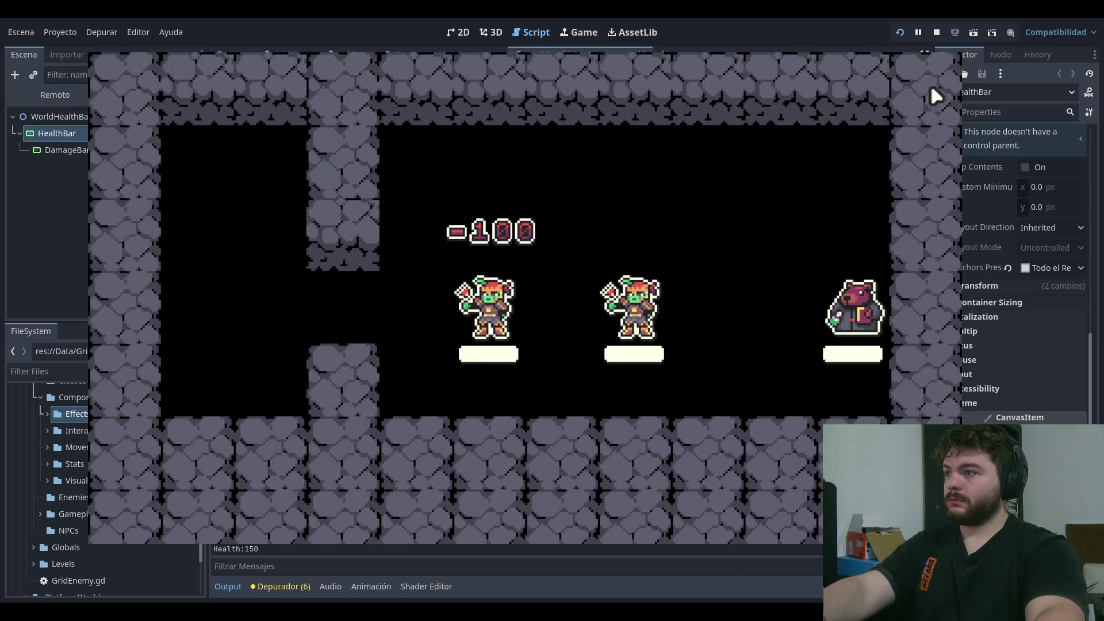
pyautogui.hotkey('alt', 'Tab')
pyautogui.press('F8')
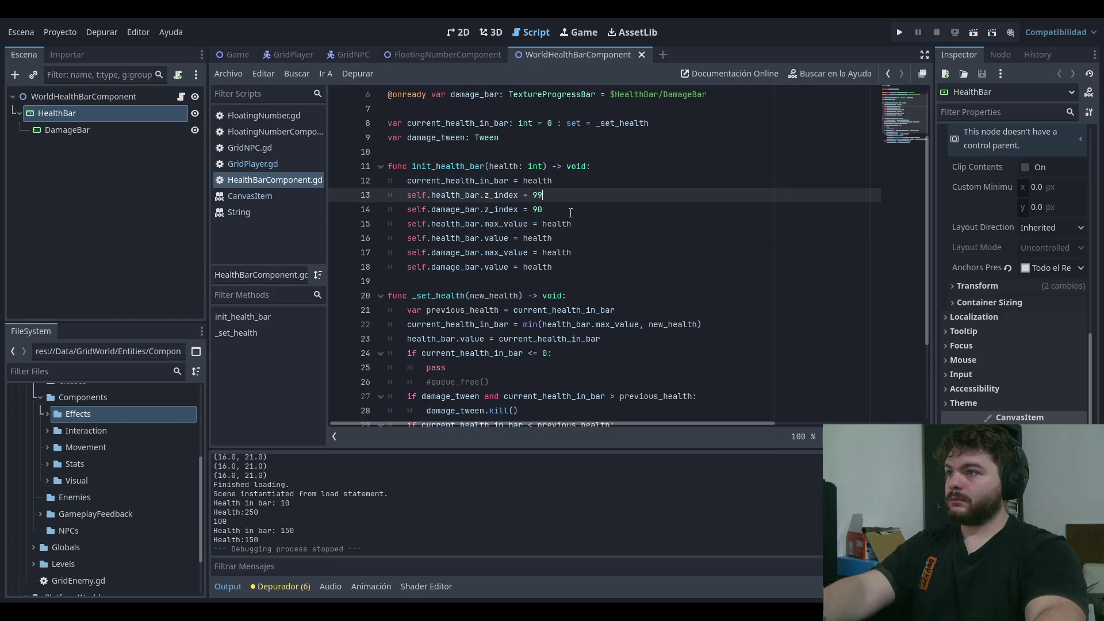
# - Try a damage bar z_index of 60 and test-run the game
pyautogui.click(562, 203)
pyautogui.press('BackSpace')
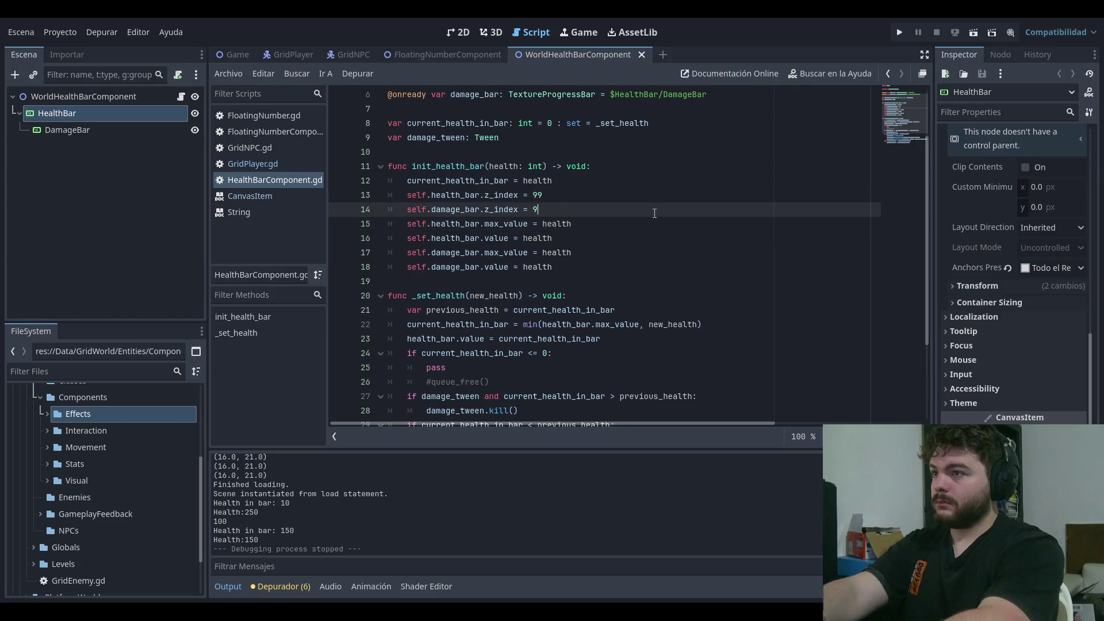
pyautogui.write('9')
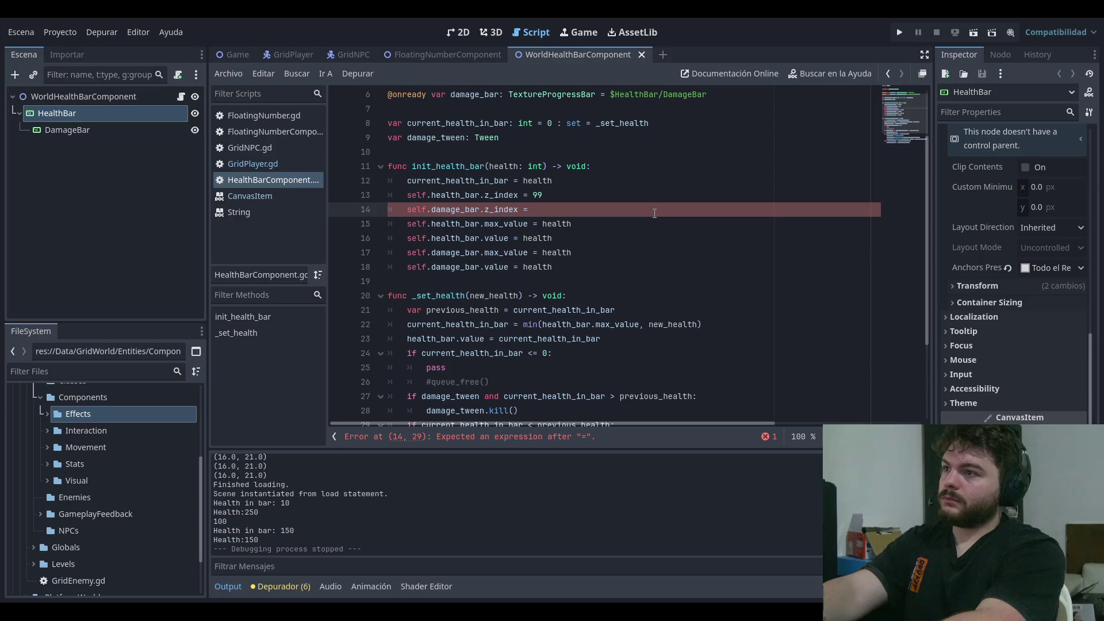
pyautogui.write('60')
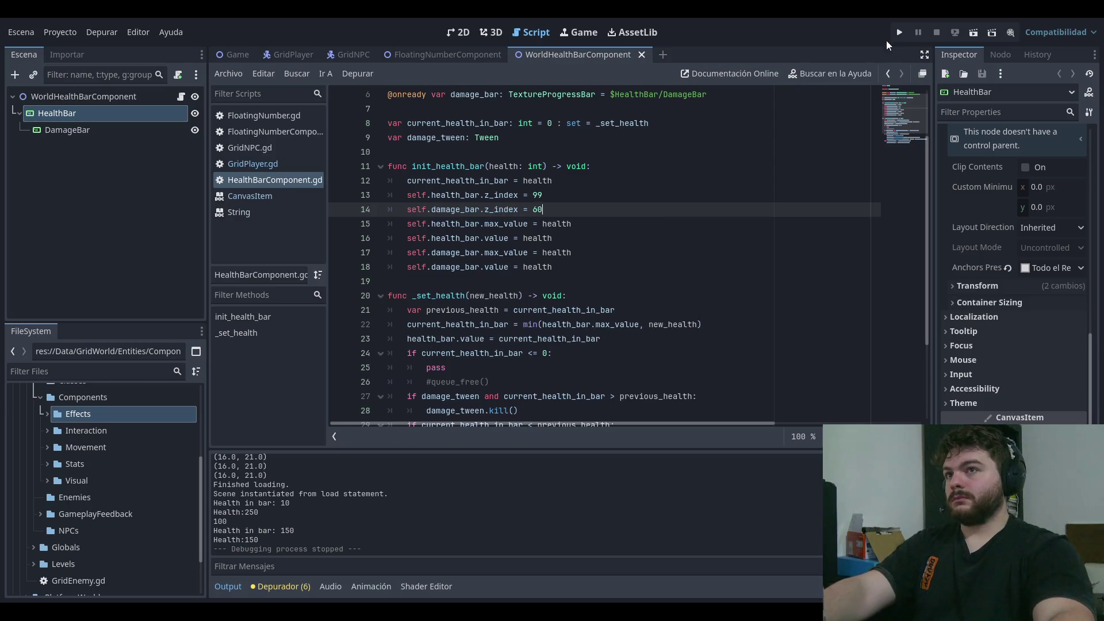
pyautogui.click(901, 31)
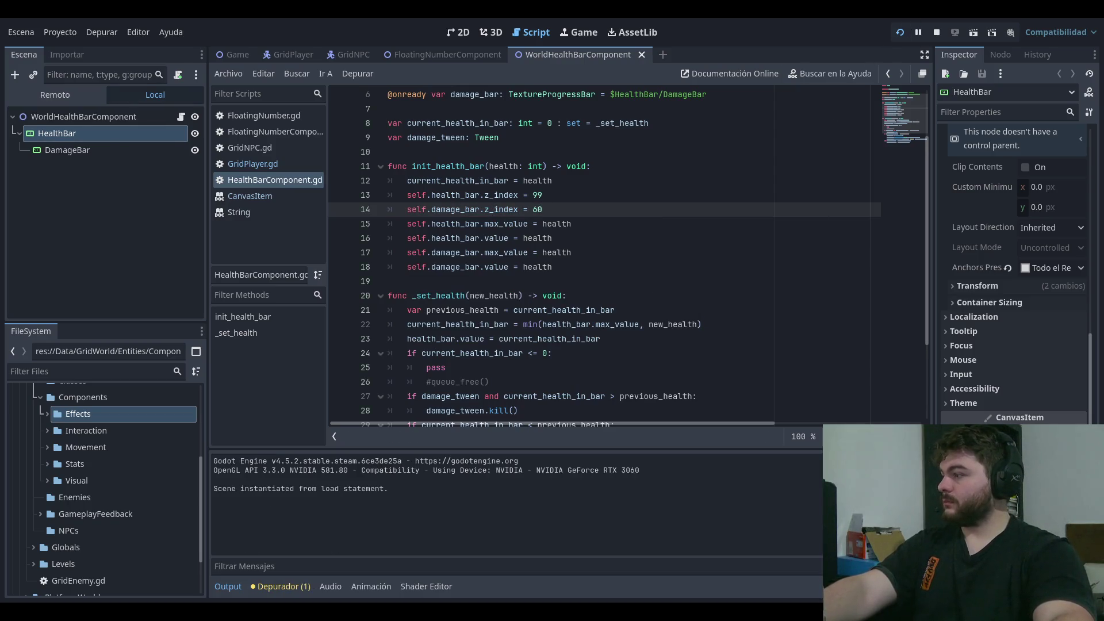
pyautogui.press('Return')
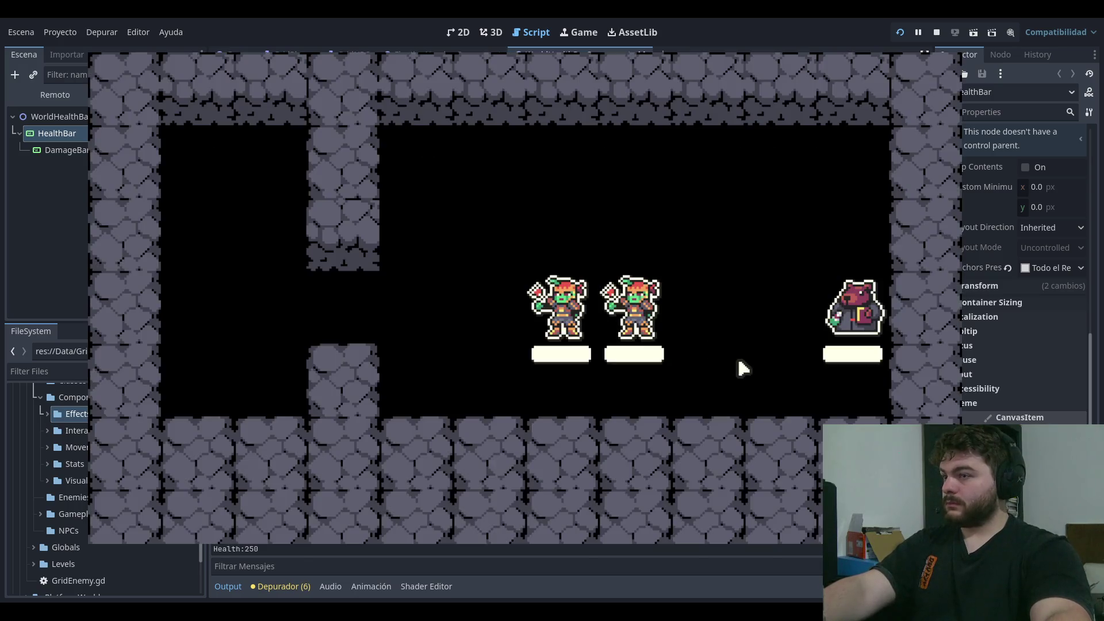
pyautogui.press('F8')
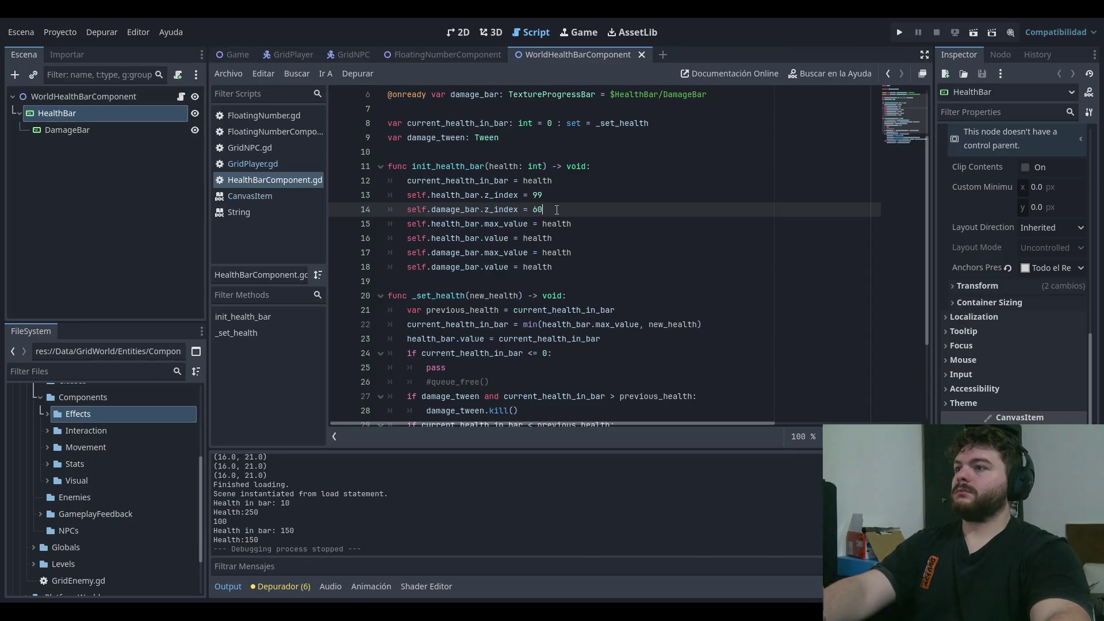
# - Clear the trial value and restore the two z_as_relative = false lines
pyautogui.moveTo(543, 209); pyautogui.dragTo(304, 202)
pyautogui.click(609, 209)
pyautogui.press('BackSpace')
pyautogui.press('BackSpace')
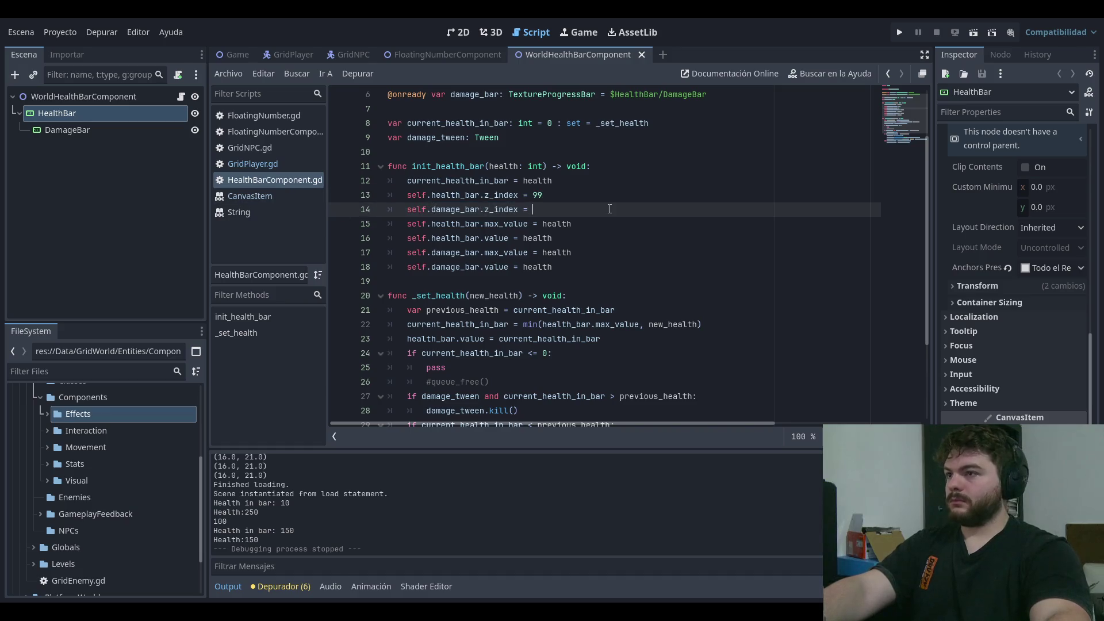
pyautogui.write('98')
pyautogui.hotkey('ctrl', 'v')
pyautogui.moveTo(621, 212); pyautogui.dragTo(322, 192)
pyautogui.press('BackSpace')
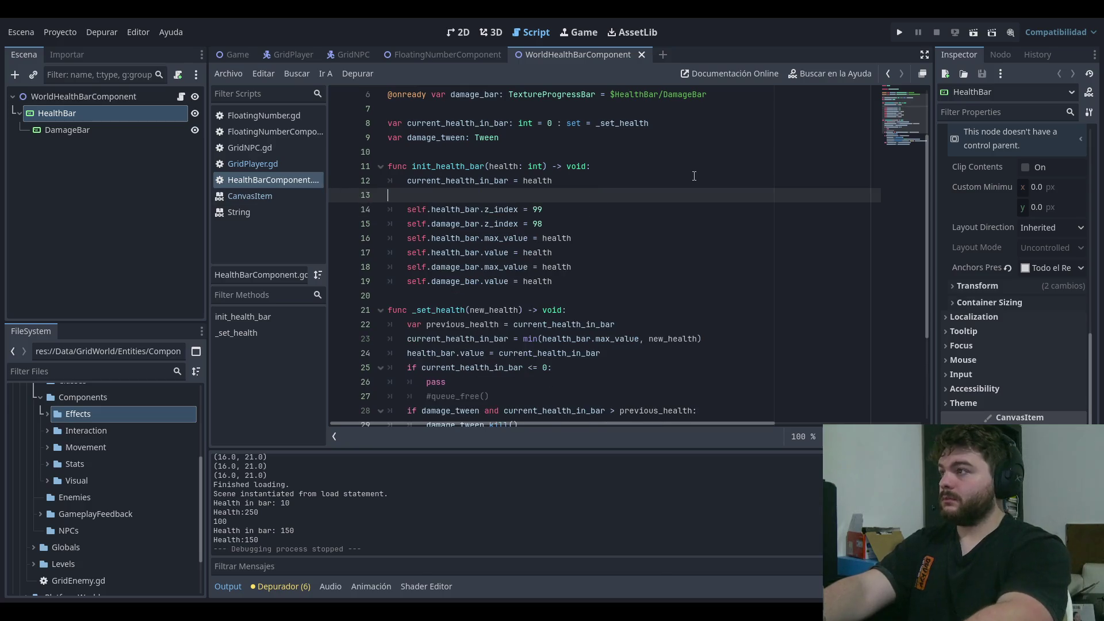
pyautogui.press('BackSpace')
pyautogui.press('Down')
pyautogui.press('Down')
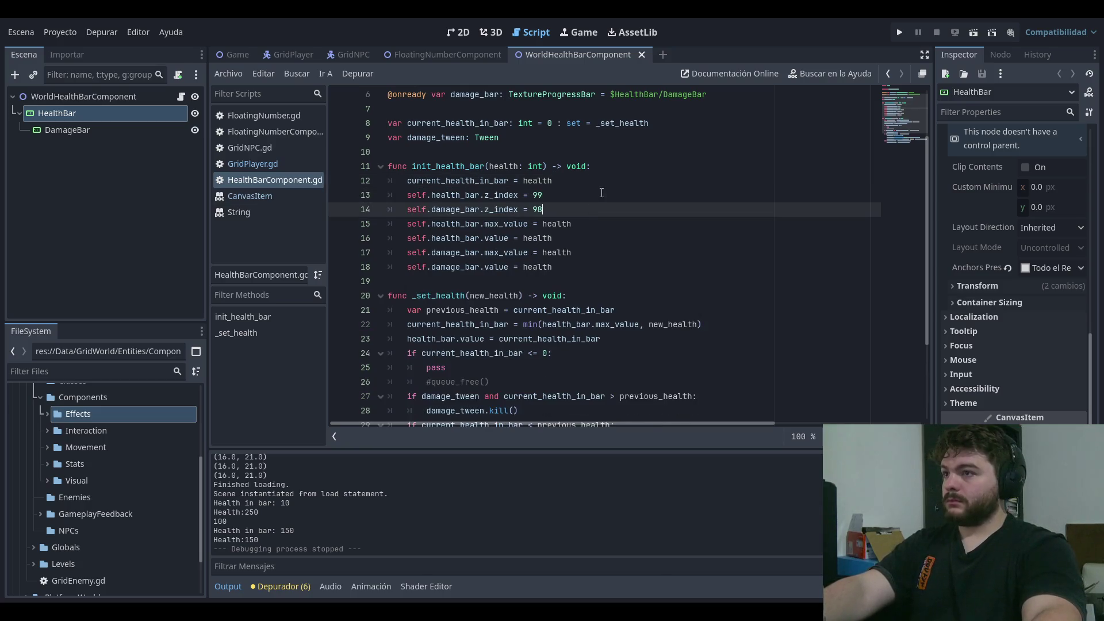
pyautogui.hotkey('ctrl', 'z')
pyautogui.click(635, 204)
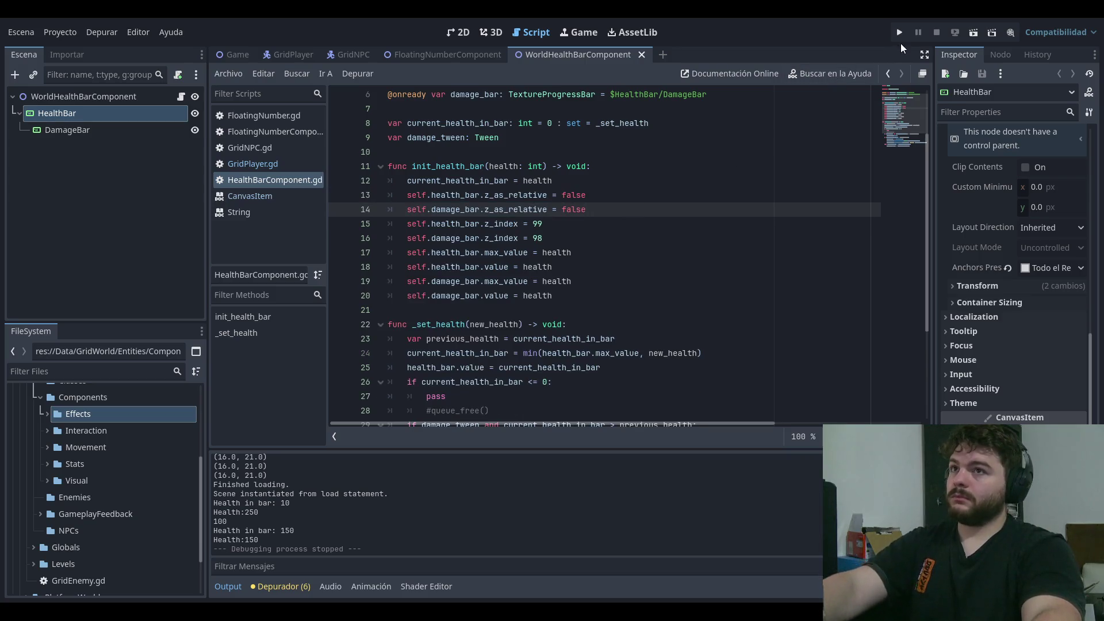
# - Inspect the HealthBar and DamageBar properties, collapsing DamageBar's Visibility section
pyautogui.click(91, 147)
pyautogui.click(72, 116)
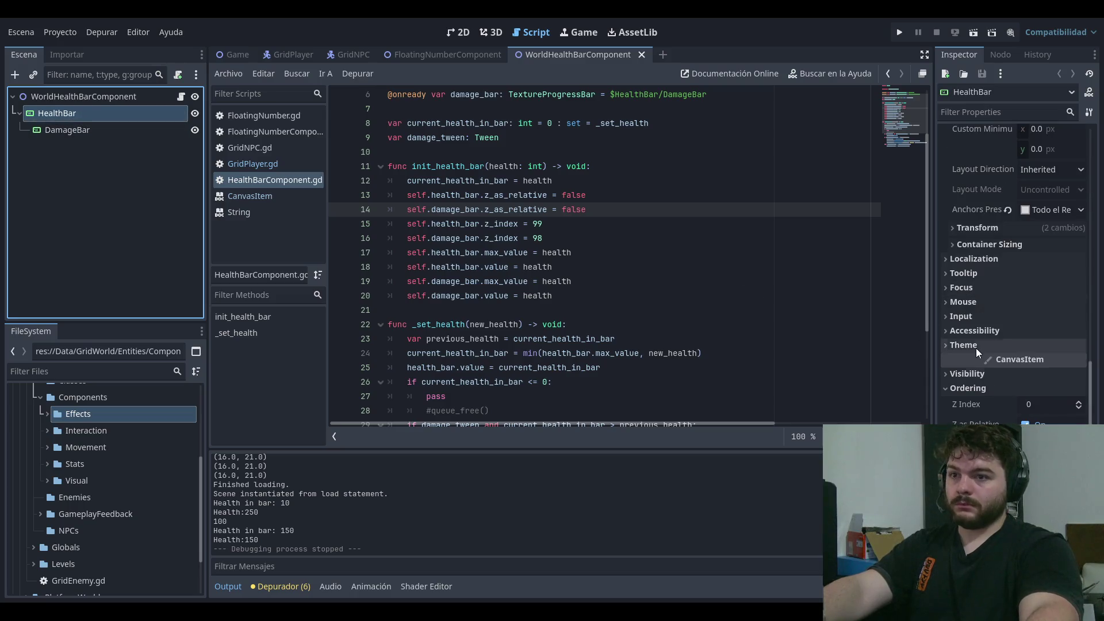
pyautogui.click(82, 129)
pyautogui.scroll(-5, 1047, 368)
pyautogui.scroll(-4, 1023, 310)
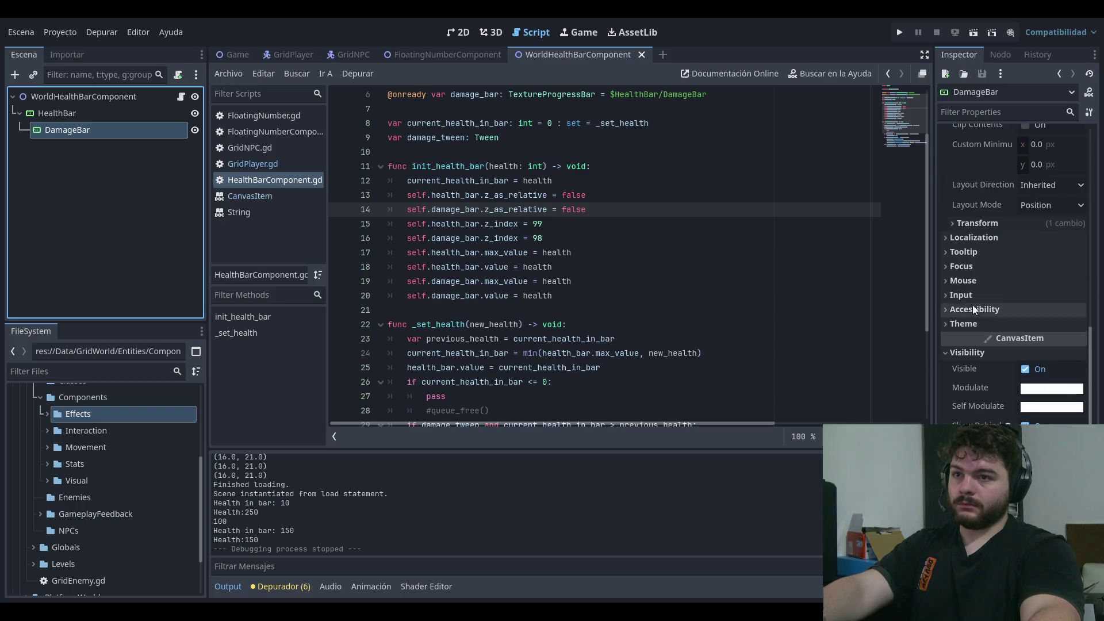
pyautogui.click(950, 355)
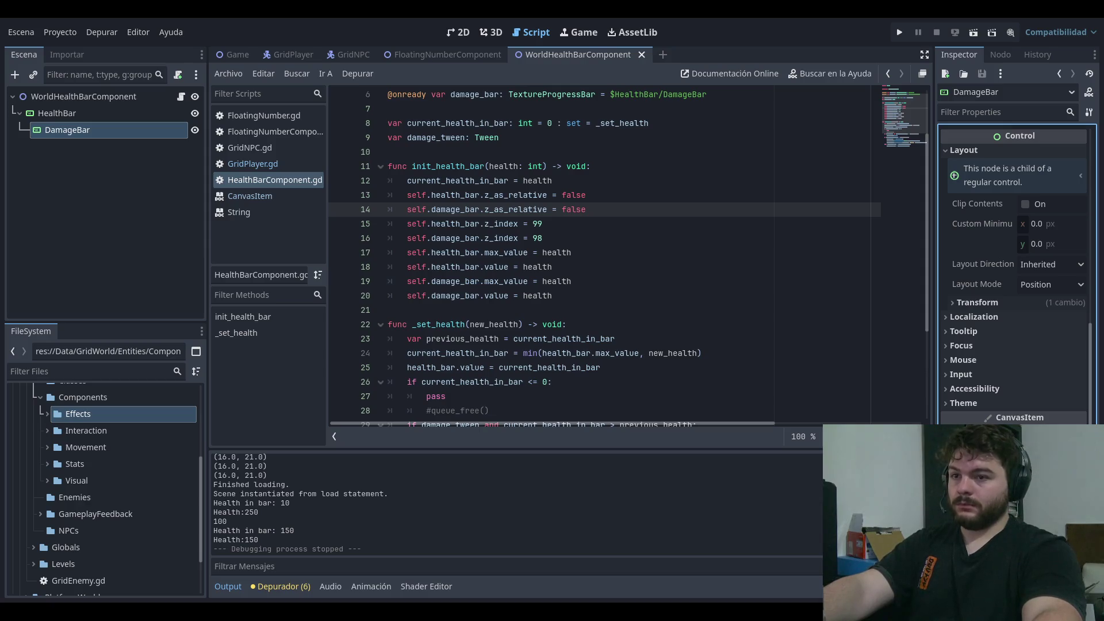
# - Give HealthBar a Z Index of 99 and DamageBar 98, then run the game
pyautogui.click(68, 111)
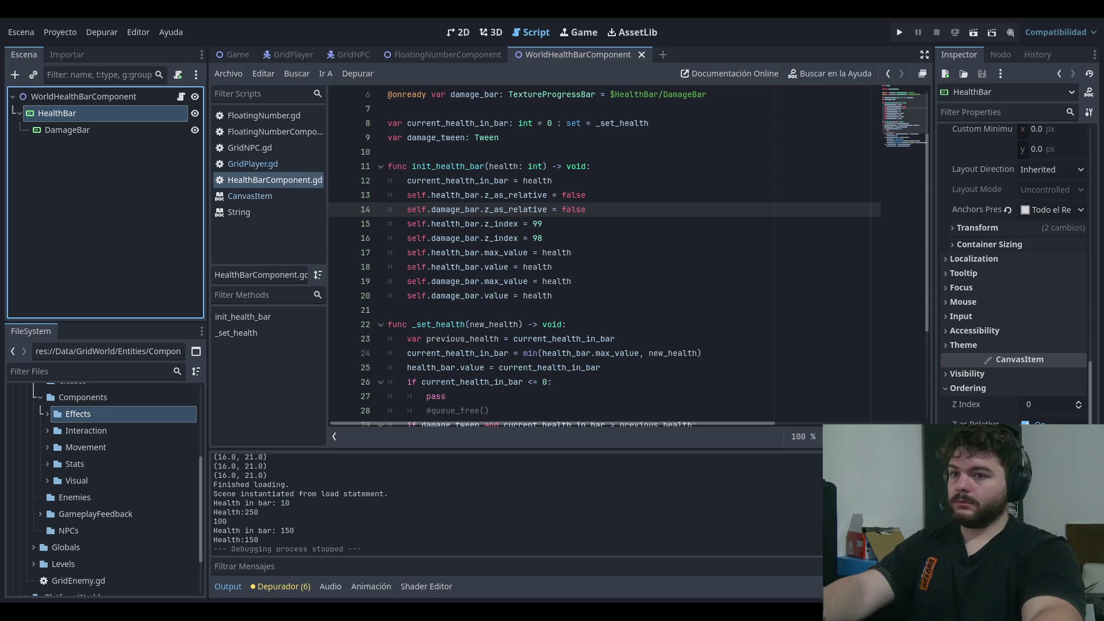
pyautogui.click(1078, 408)
pyautogui.write('99')
pyautogui.press('Return')
pyautogui.click(67, 130)
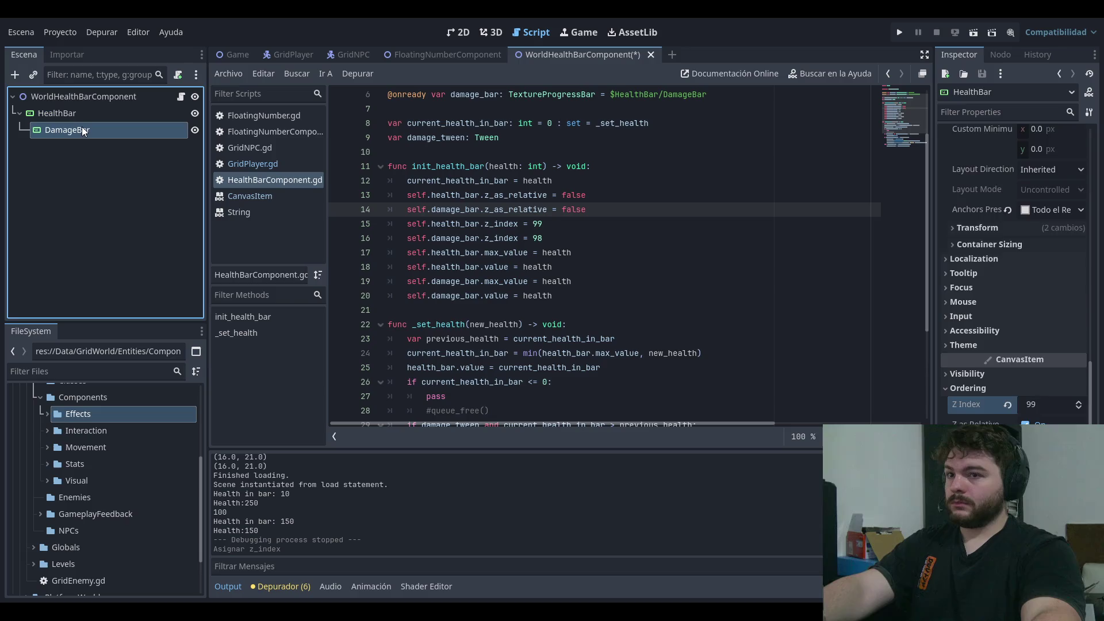
pyautogui.click(1058, 460)
pyautogui.write('98')
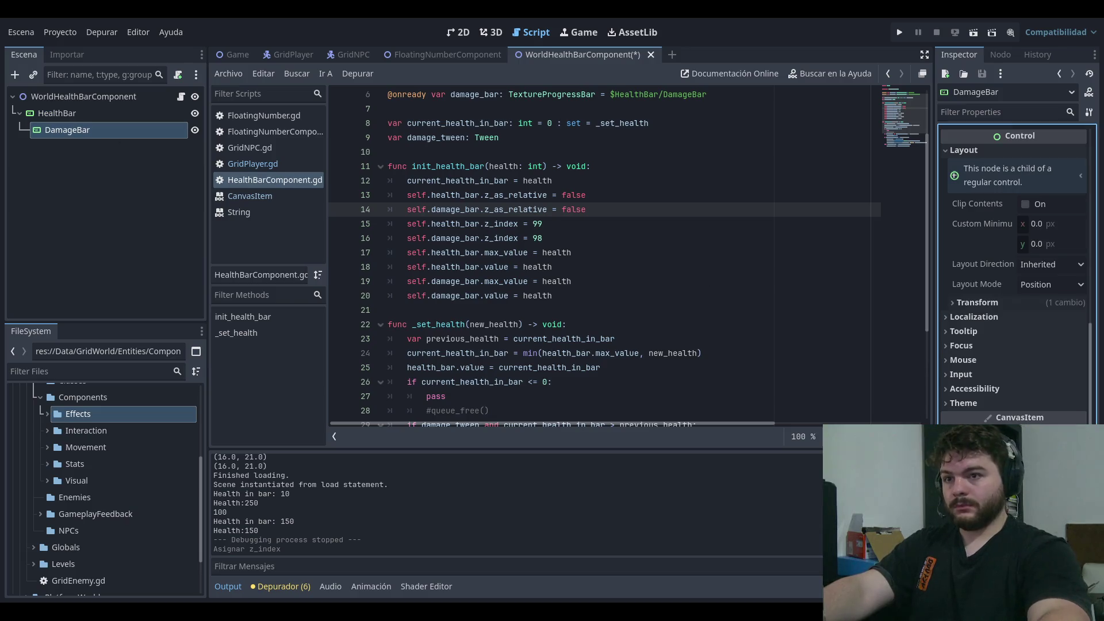
pyautogui.press('Return')
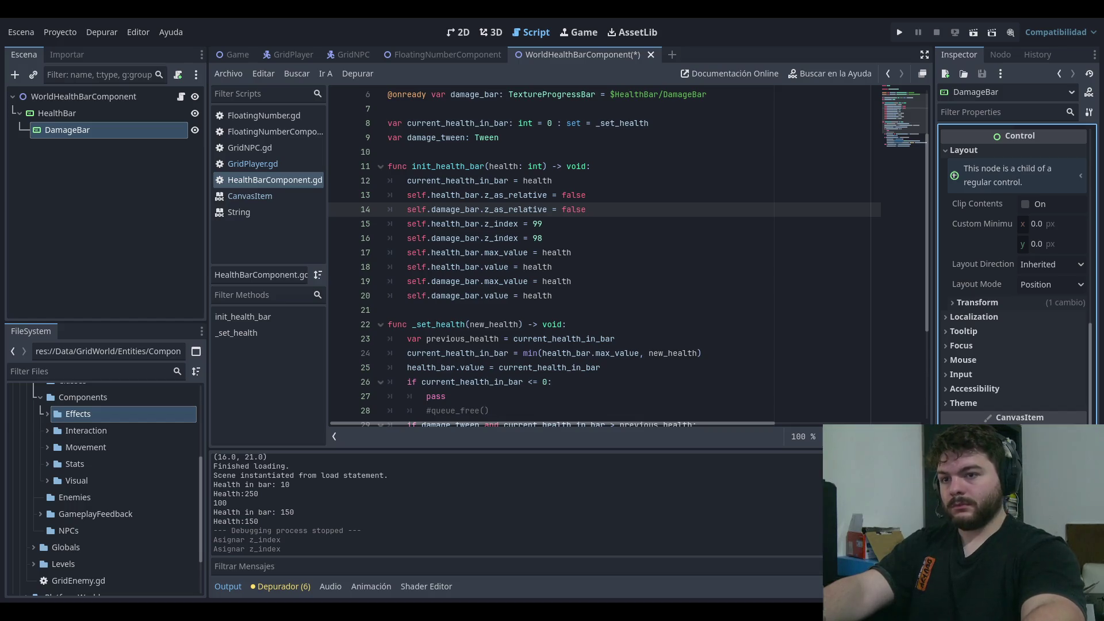
pyautogui.click(900, 32)
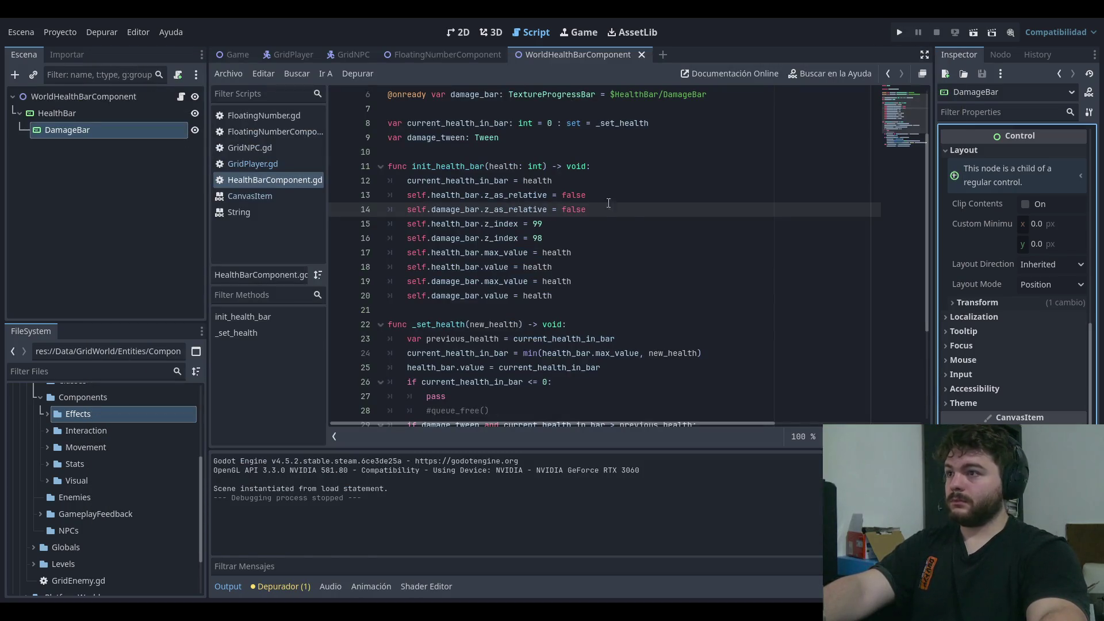
# - Delete the z_as_relative and z_index lines from the script and save
pyautogui.press('BackSpace')
pyautogui.press('BackSpace')
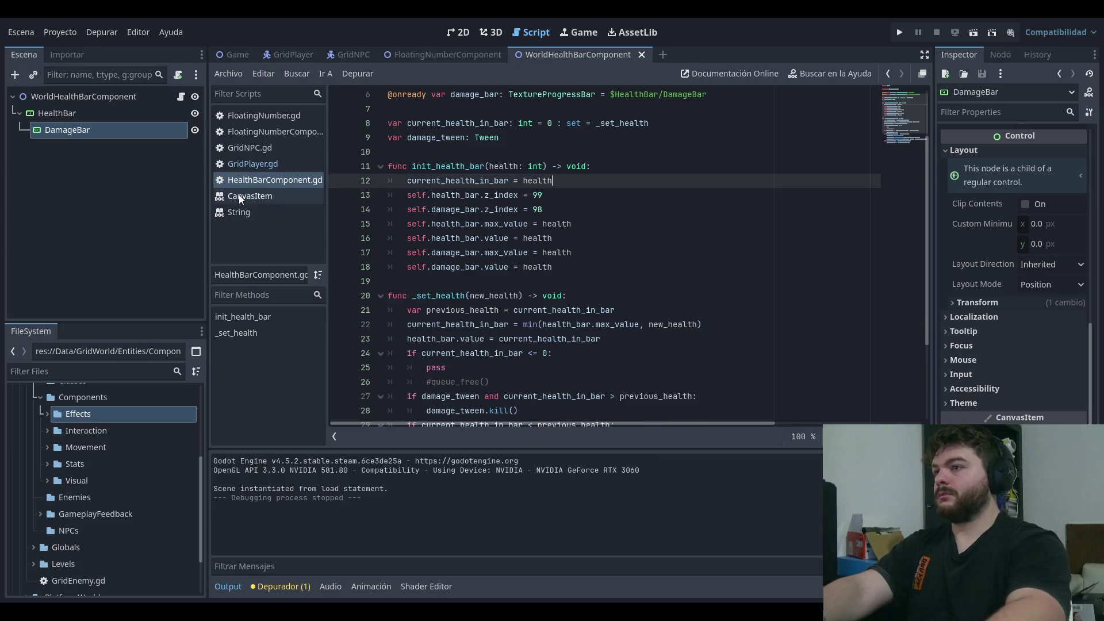
pyautogui.click(575, 204)
pyautogui.moveTo(509, 209); pyautogui.dragTo(554, 180)
pyautogui.press('BackSpace')
pyautogui.hotkey('ctrl', 's')
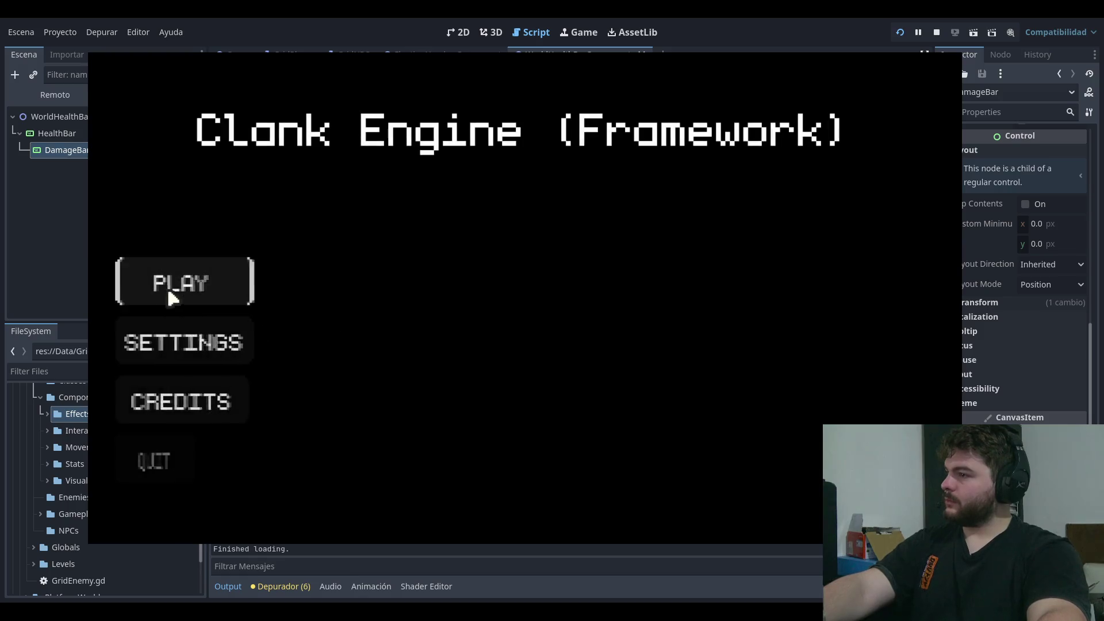
# - Start the game and walk the first goblin left and right to trigger damage and heals, then stop
pyautogui.click(167, 284)
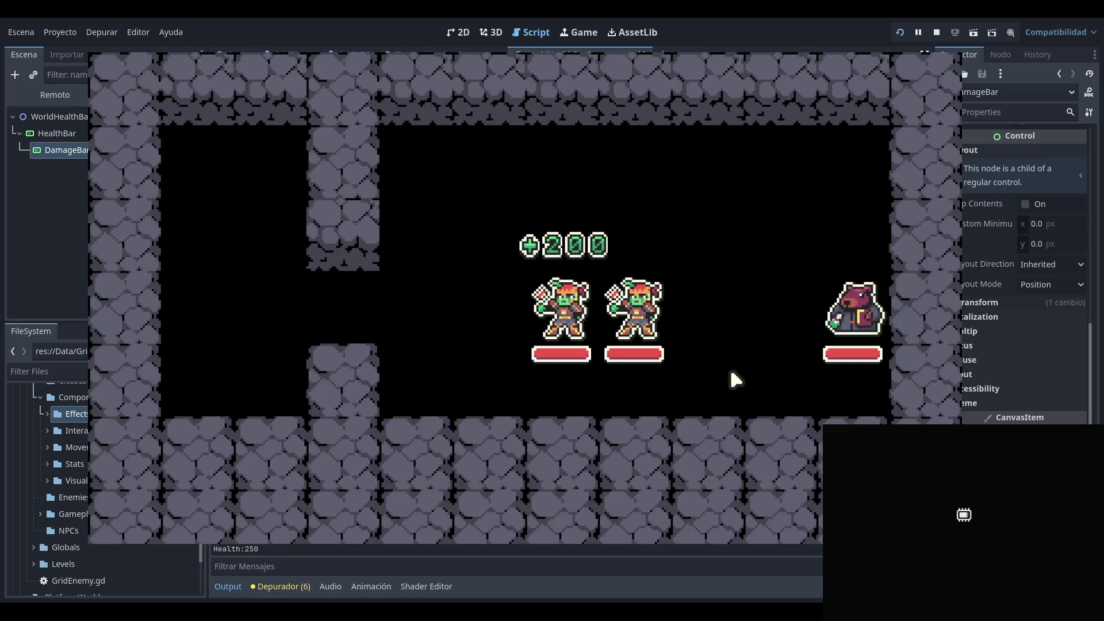
pyautogui.press('Left')
pyautogui.press('Left')
pyautogui.press('Left')
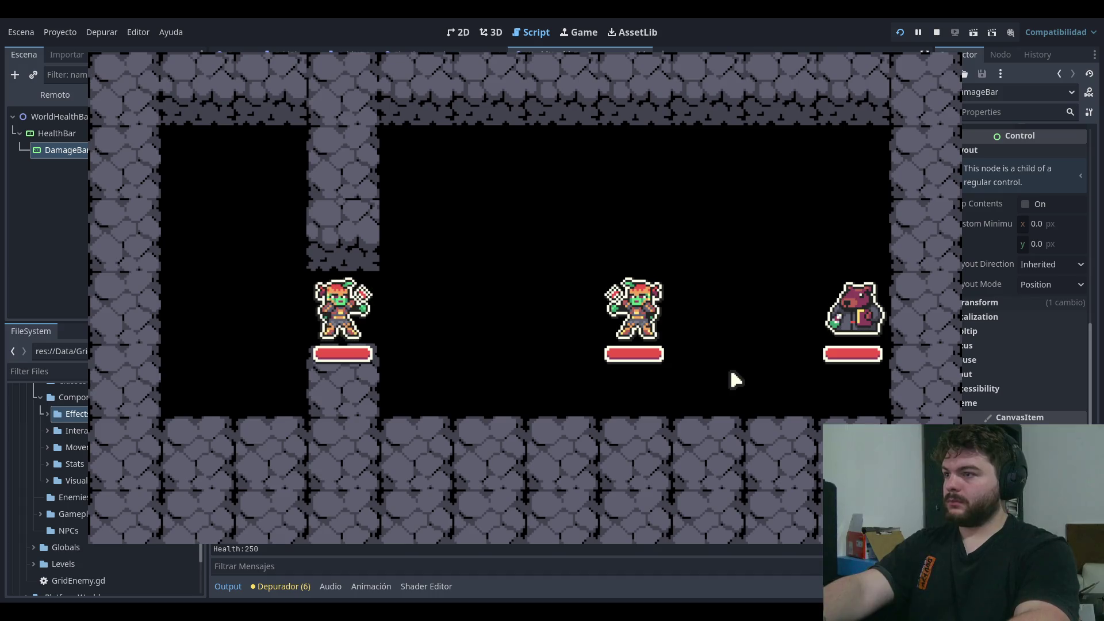
pyautogui.press('Right')
pyautogui.press('Left')
pyautogui.press('Right')
pyautogui.press('Left')
pyautogui.press('Right')
pyautogui.press('Left')
pyautogui.press('Right')
pyautogui.press('F8')
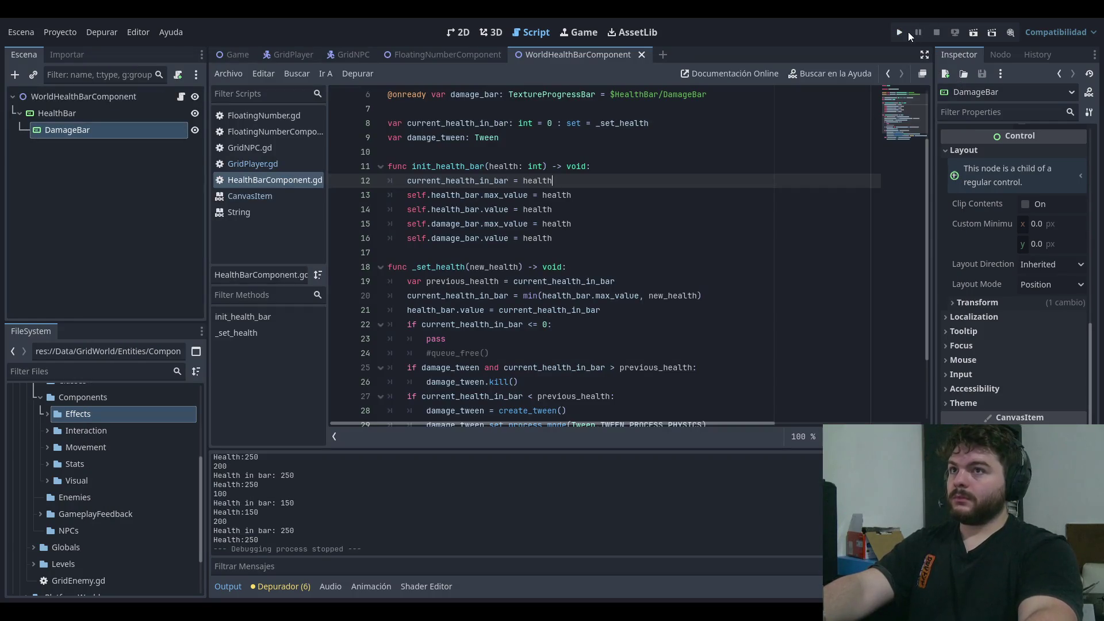
# - Relaunch the game, have the first goblin take 100 damage, then stop the run
pyautogui.click(901, 32)
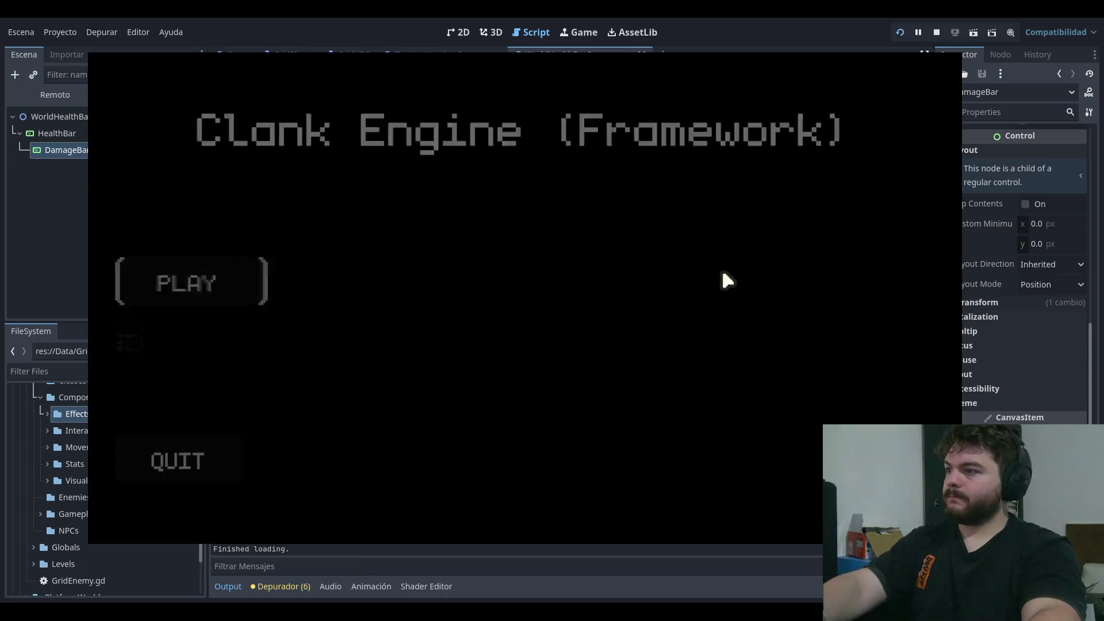
pyautogui.press('Return')
pyautogui.press('Left')
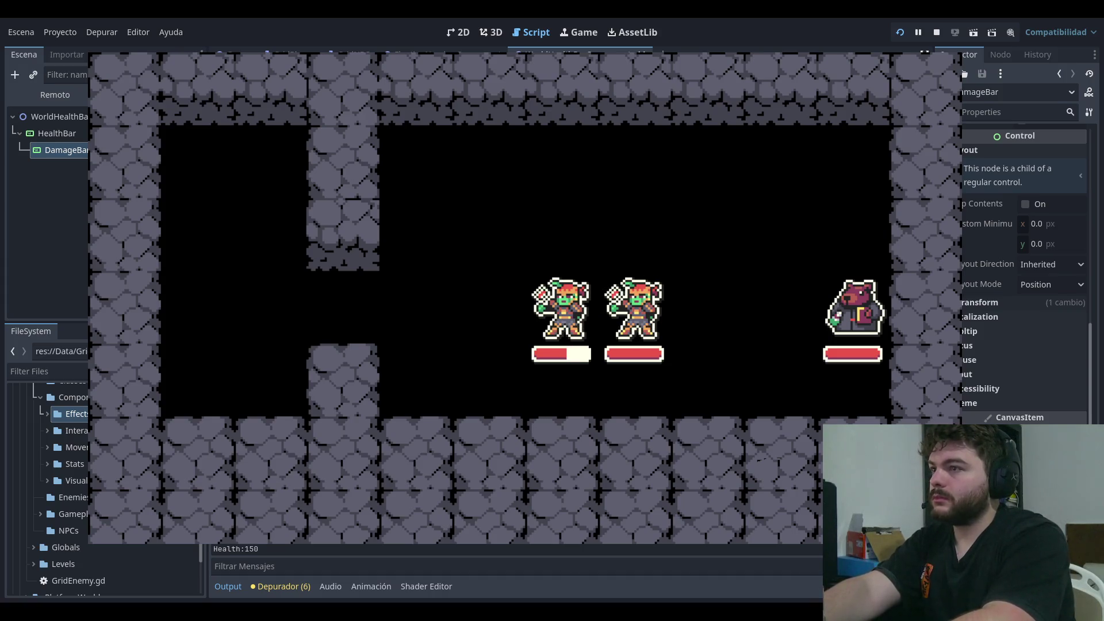
pyautogui.click(936, 32)
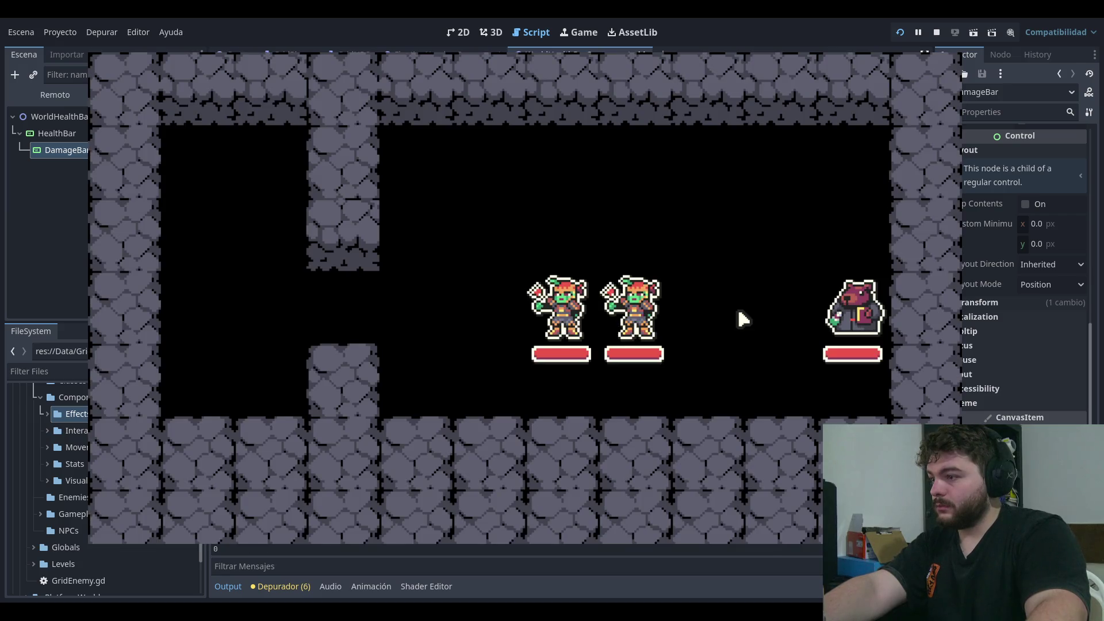
pyautogui.click(946, 55)
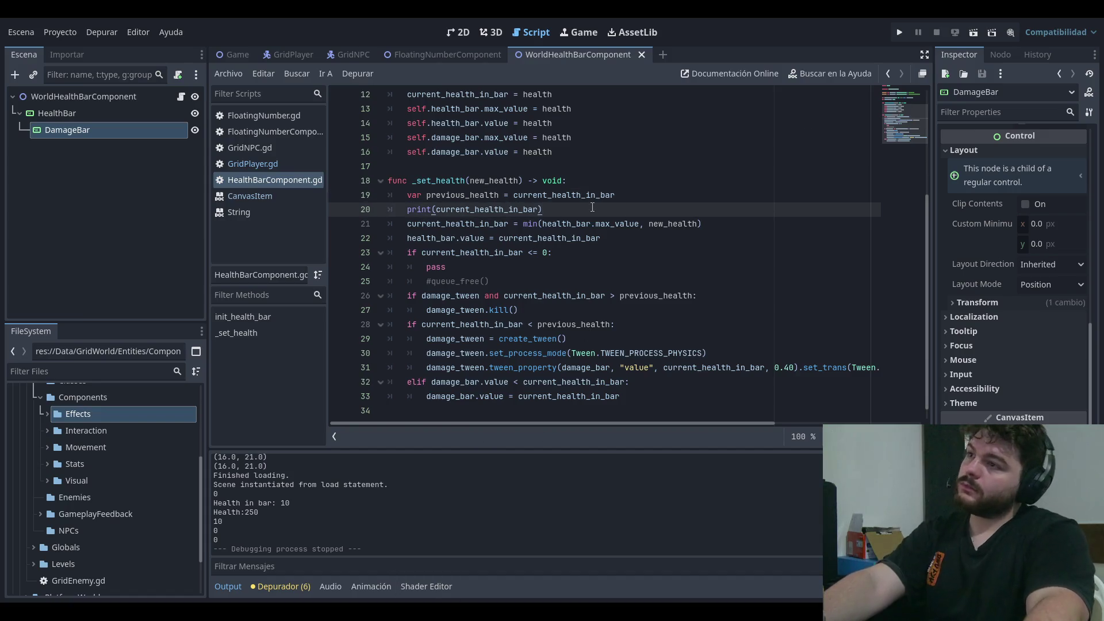
# - Delete the print(current_health_in_bar) line 20 and place the caret after the _set_health header
pyautogui.click(655, 197)
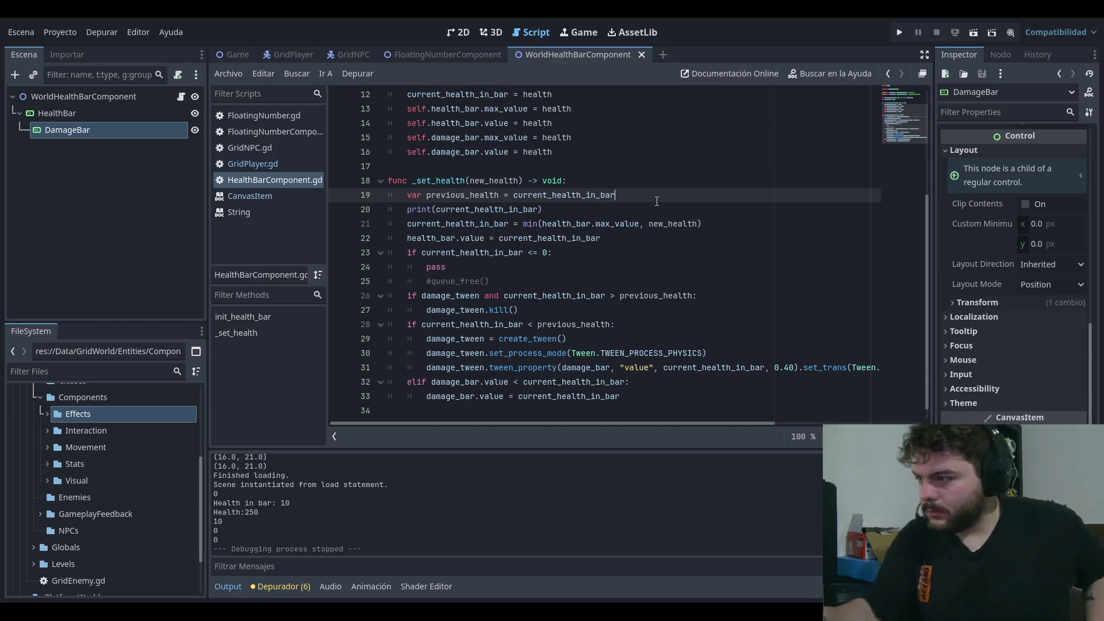
pyautogui.tripleClick(565, 210)
pyautogui.scroll(2, 631, 231)
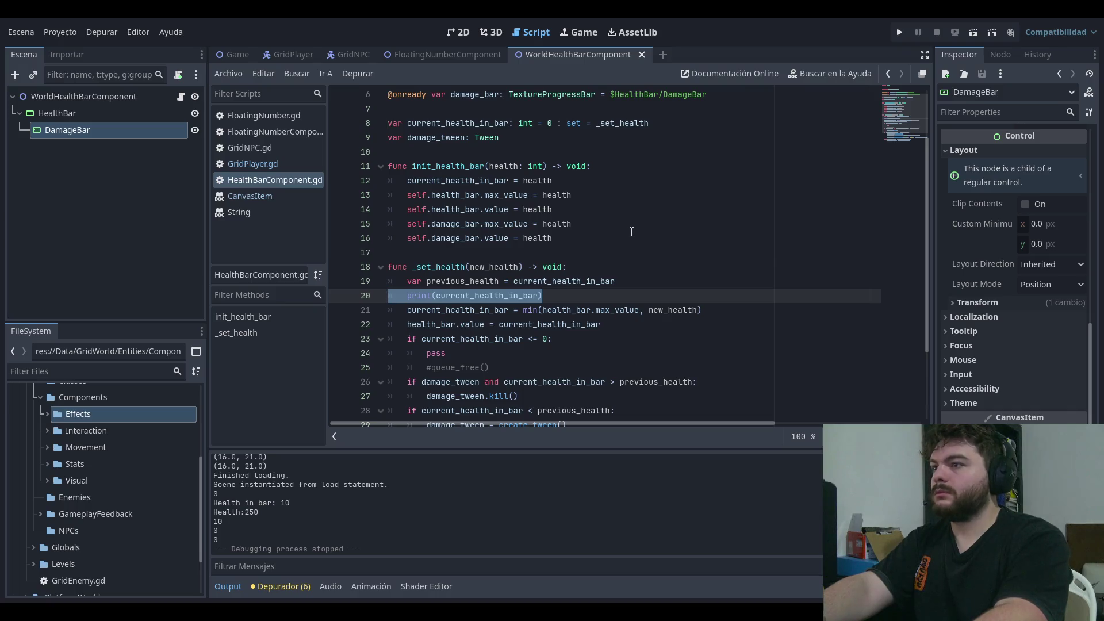
pyautogui.press('BackSpace')
pyautogui.press('BackSpace')
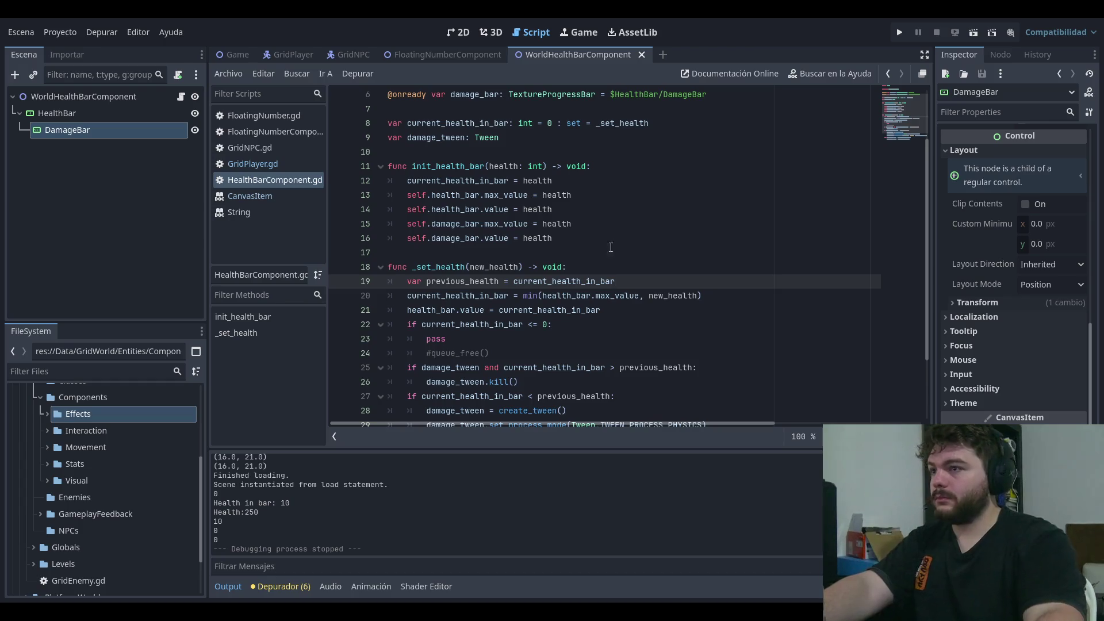
pyautogui.click(605, 251)
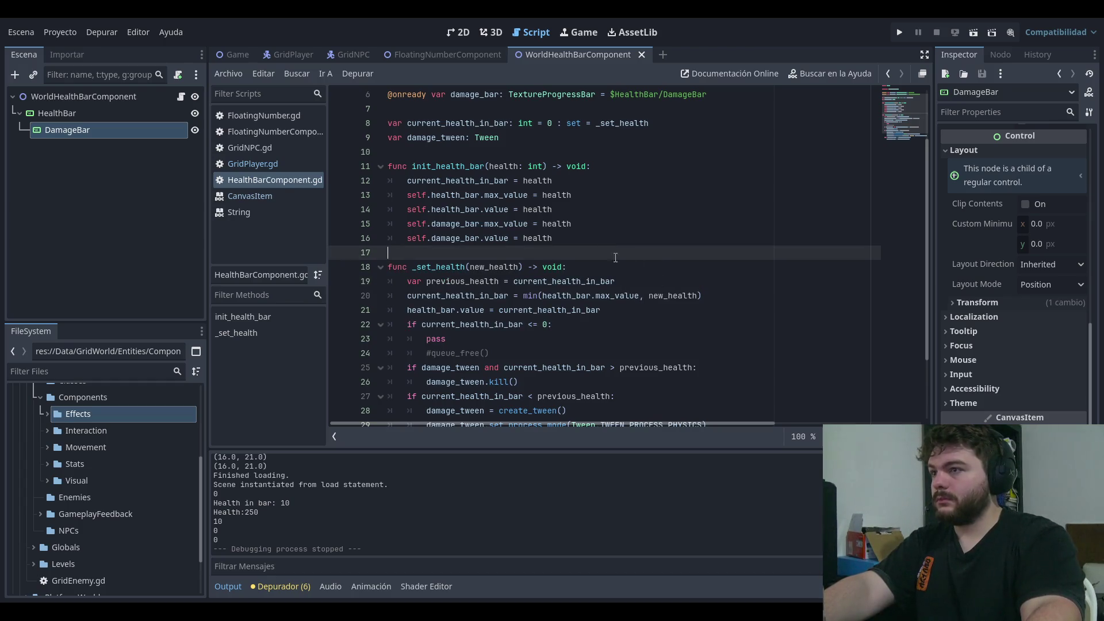
pyautogui.click(650, 262)
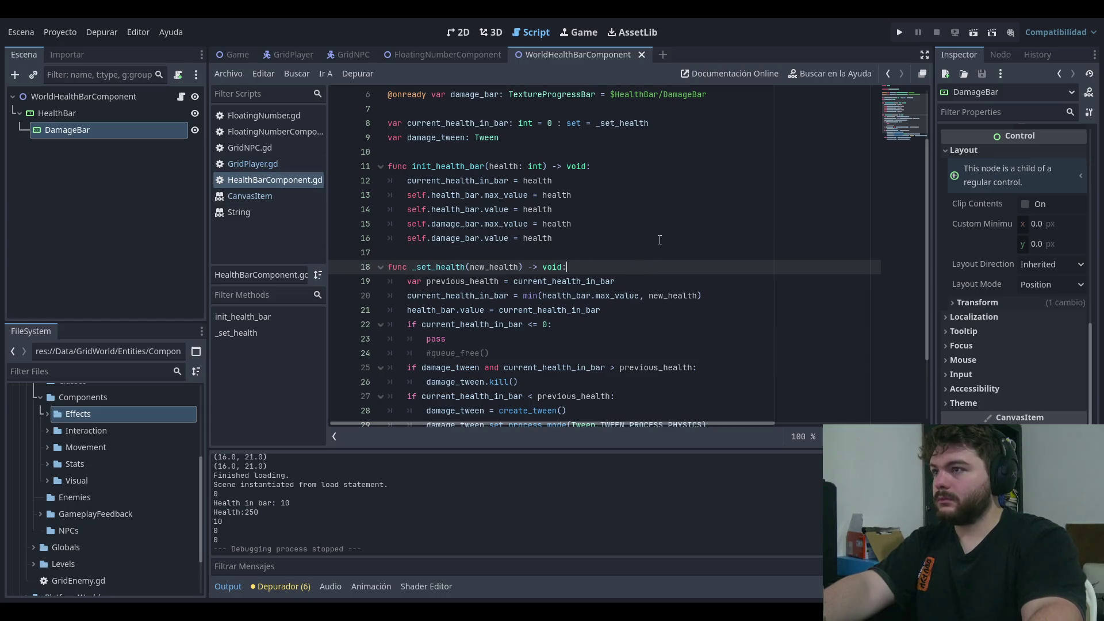
# - Add print(get_parent(), new_health) as the first line of _set_health
pyautogui.press('Return')
pyautogui.write('print')
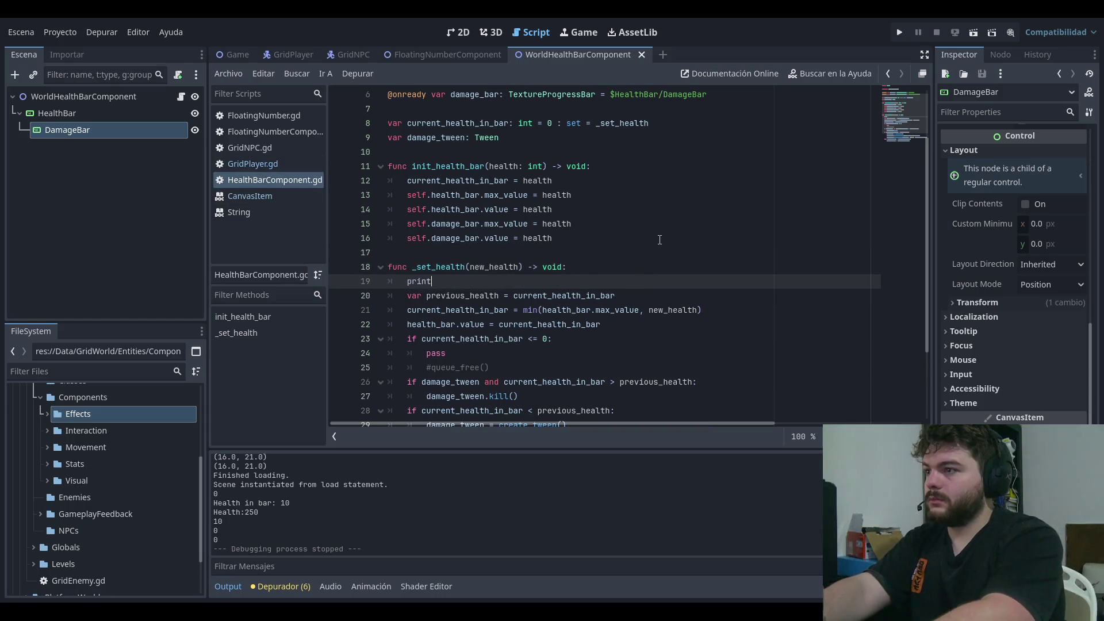
pyautogui.write('(get_pare')
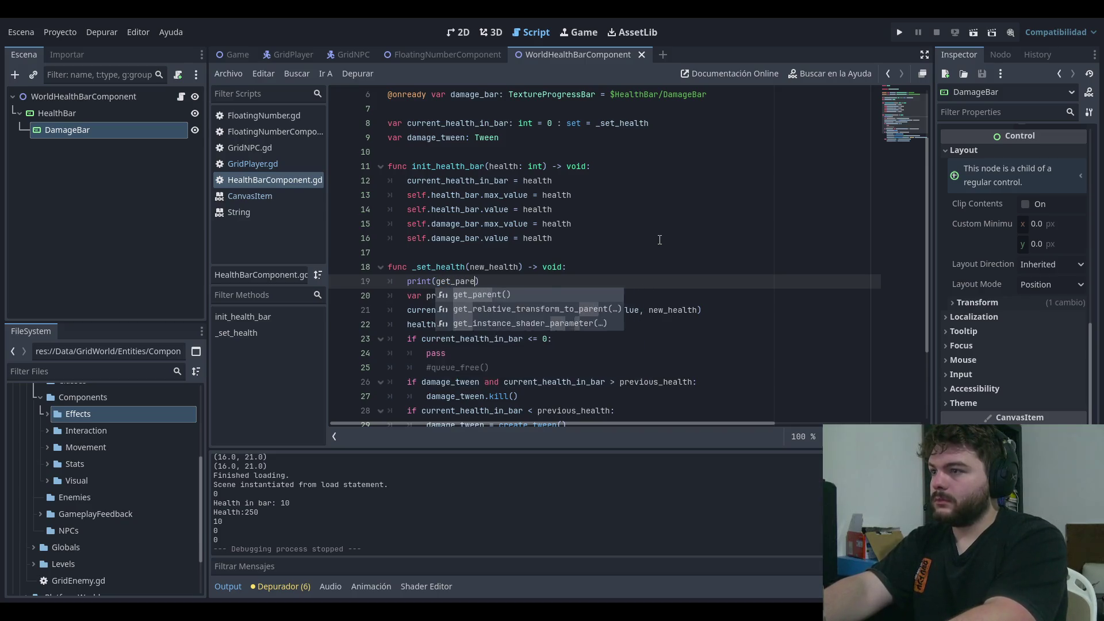
pyautogui.press('Return')
pyautogui.write('new')
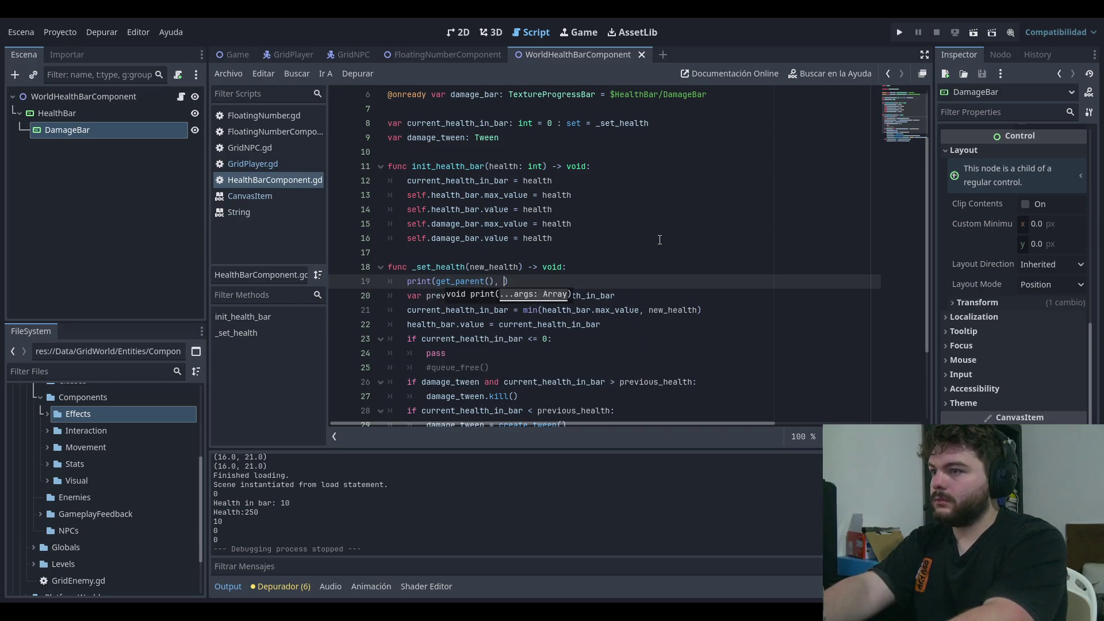
pyautogui.write('_health')
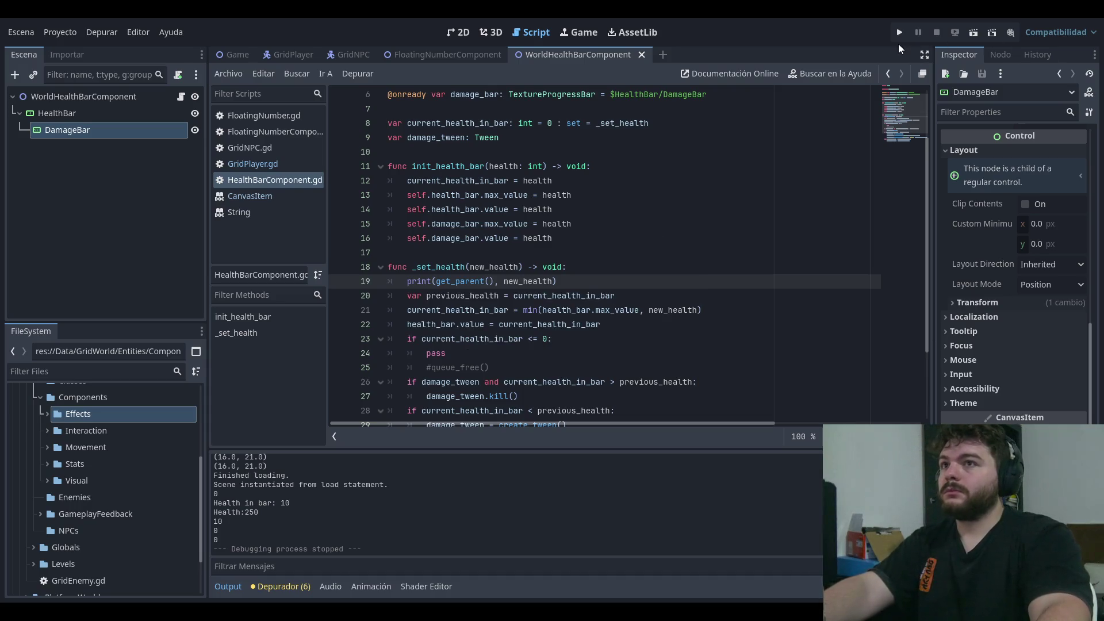
# - Run the game, deal 100 damage to the left goblin, walk it around the grid, then stop
pyautogui.click(899, 33)
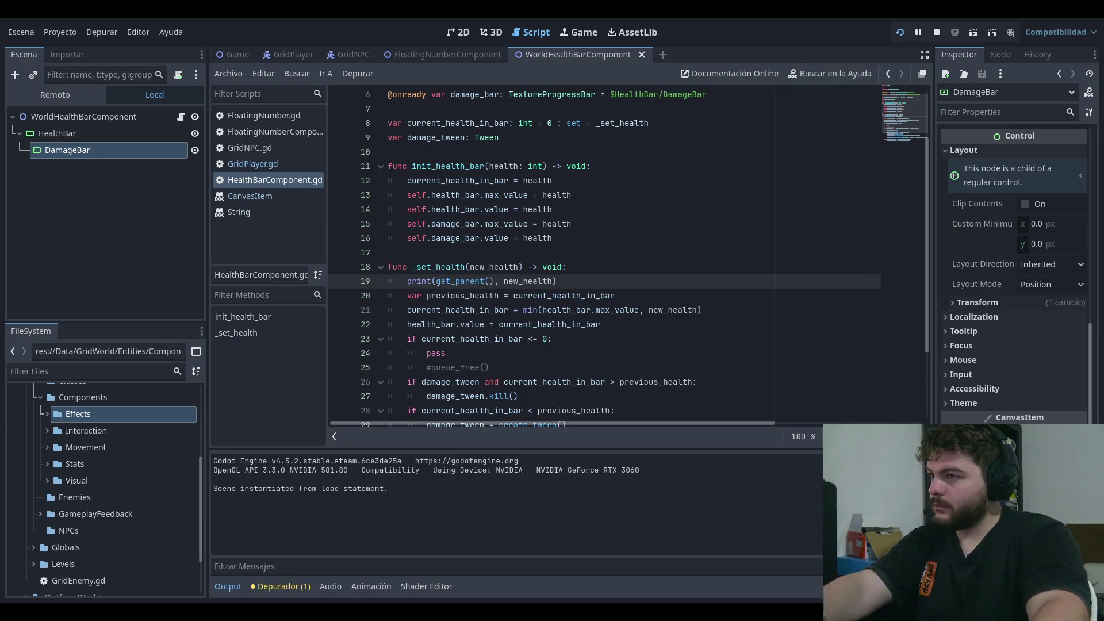
pyautogui.press('Return')
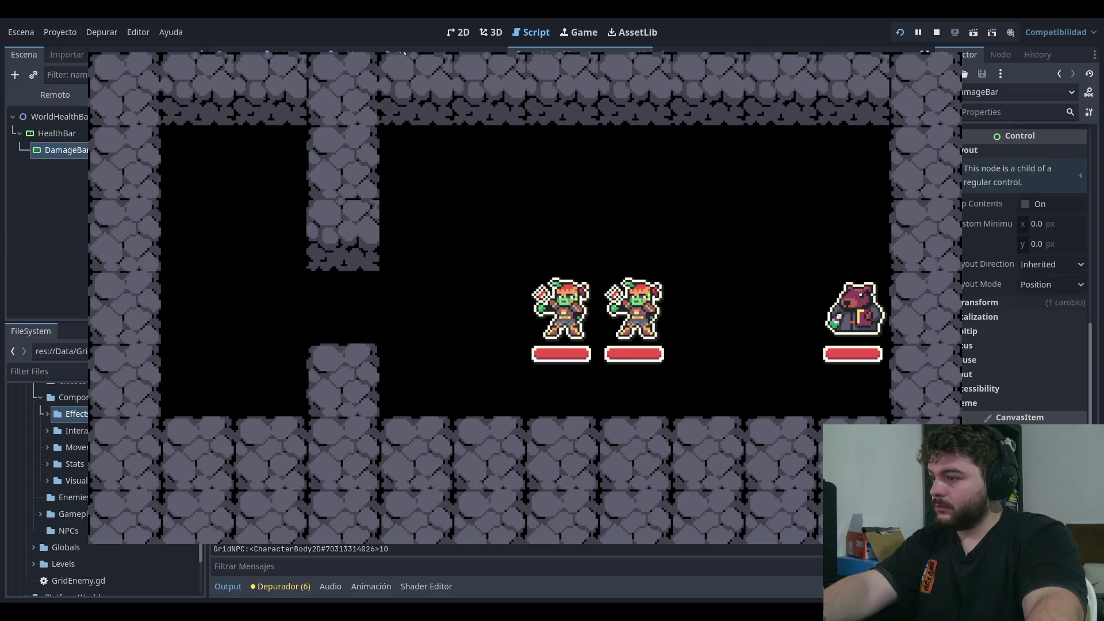
pyautogui.press('space')
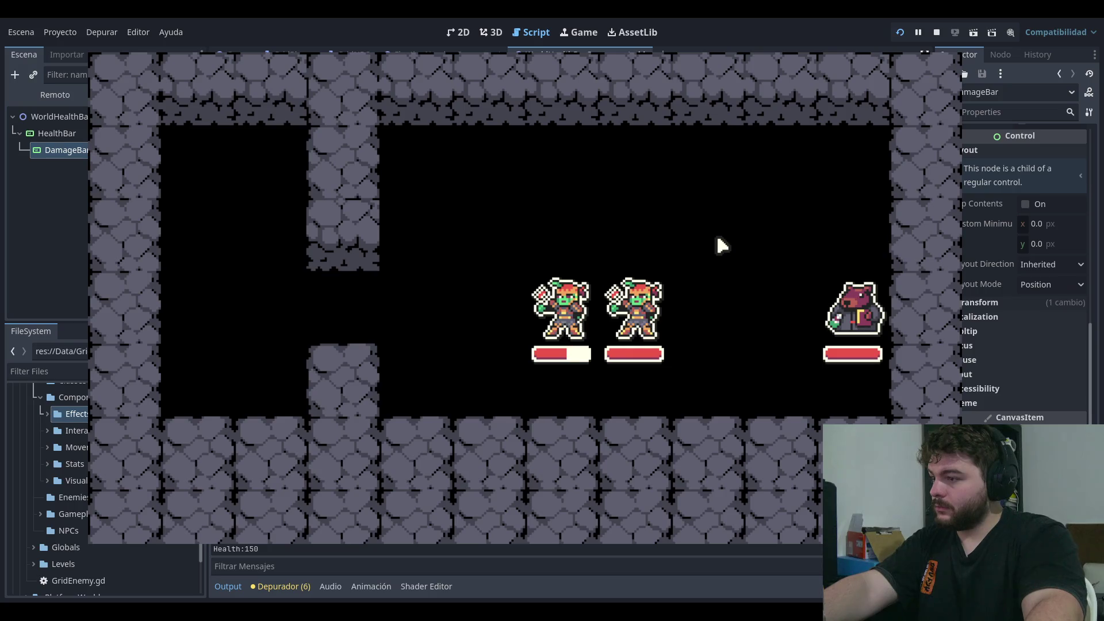
pyautogui.press('Left')
pyautogui.press('Left')
pyautogui.press('Left')
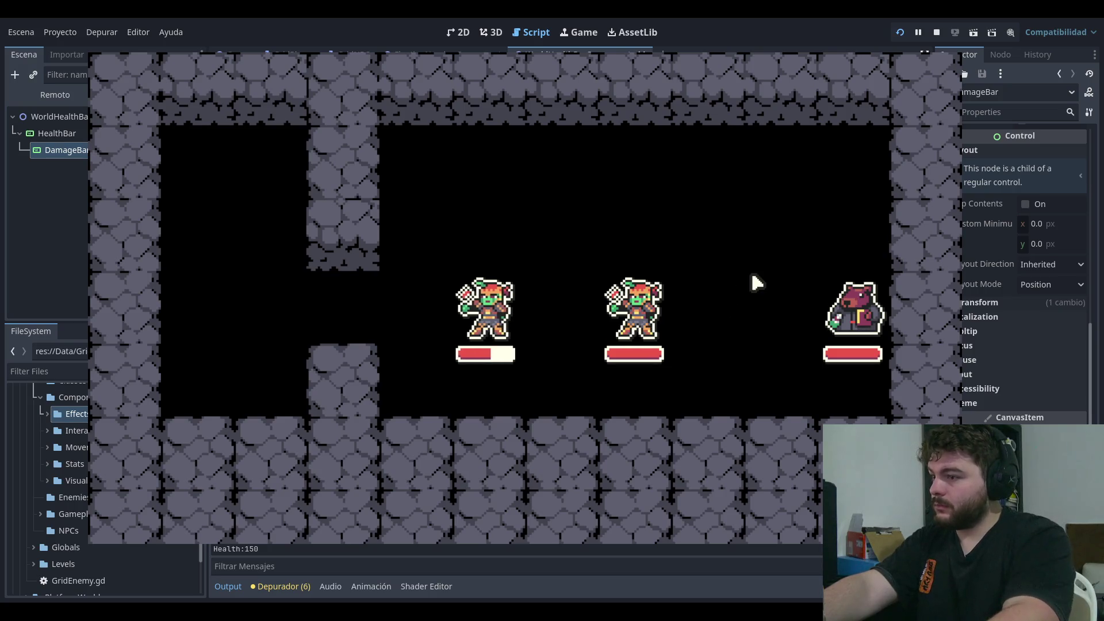
pyautogui.press('Right')
pyautogui.press('Right')
pyautogui.press('Up')
pyautogui.press('Down')
pyautogui.press('Left')
pyautogui.press('Left')
pyautogui.press('Up')
pyautogui.press('Right')
pyautogui.press('Down')
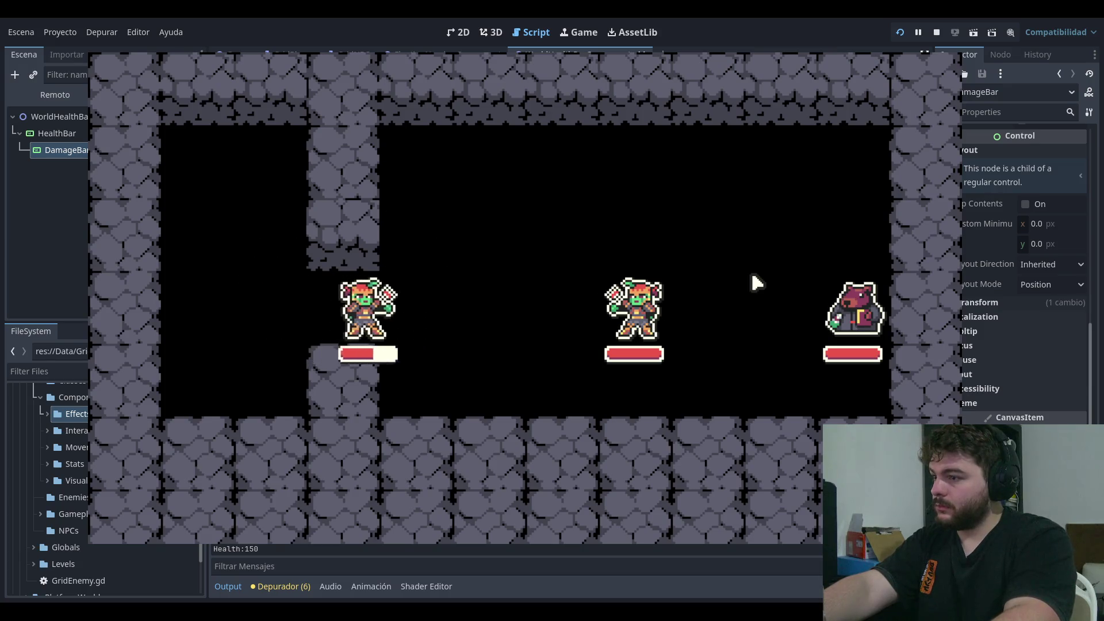
pyautogui.press('Right')
pyautogui.press('Up')
pyautogui.click(936, 32)
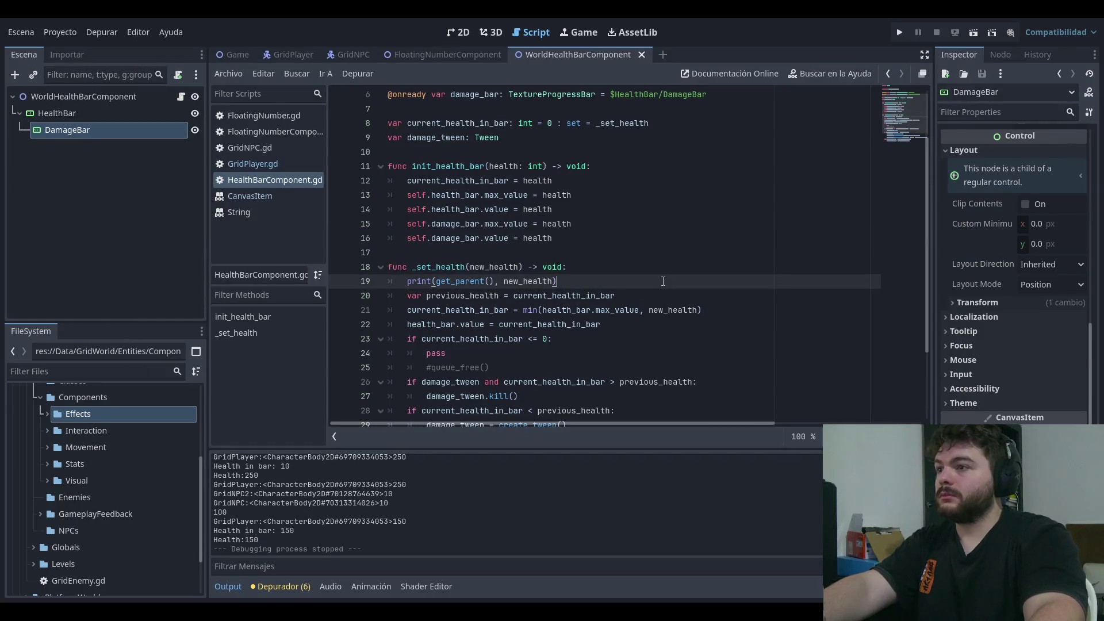
pyautogui.click(636, 277)
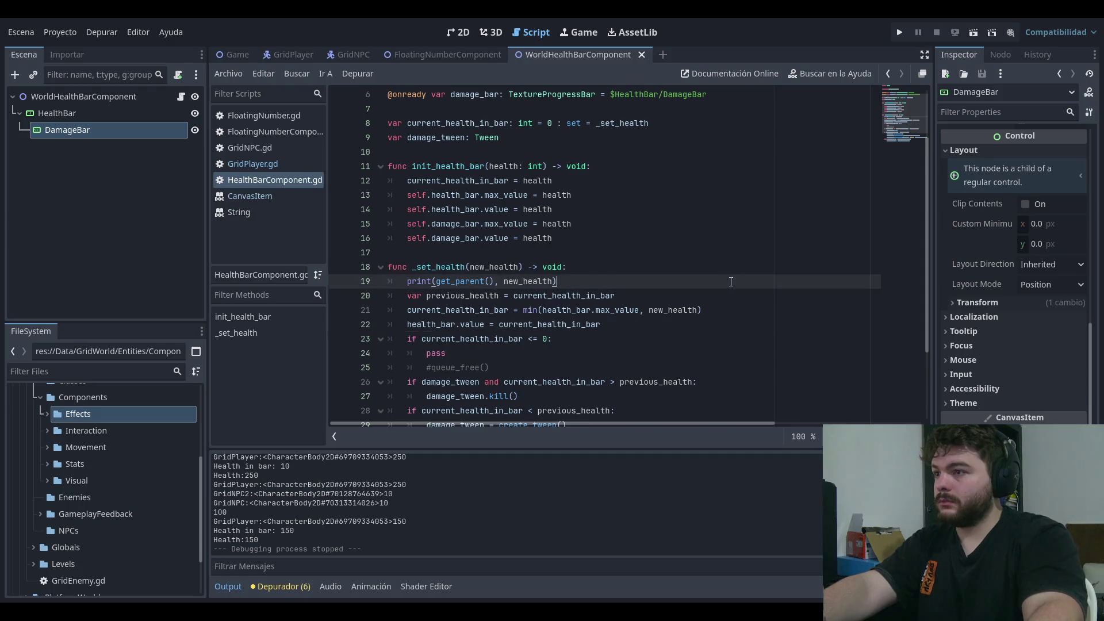
pyautogui.click(676, 267)
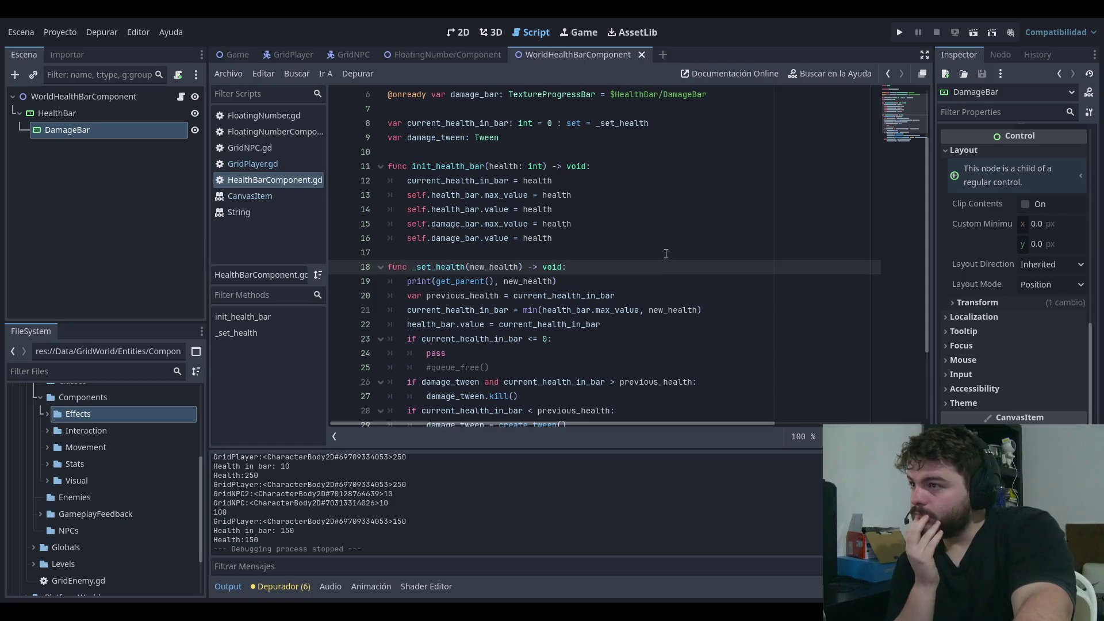
pyautogui.scroll(-2, 694, 266)
pyautogui.click(693, 280)
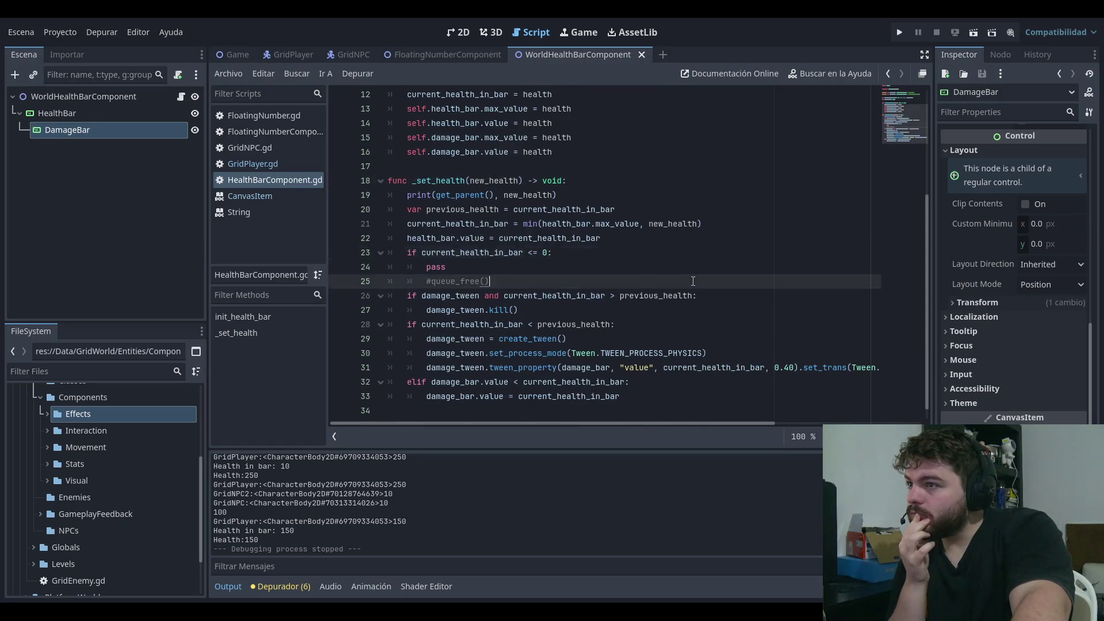
pyautogui.click(551, 253)
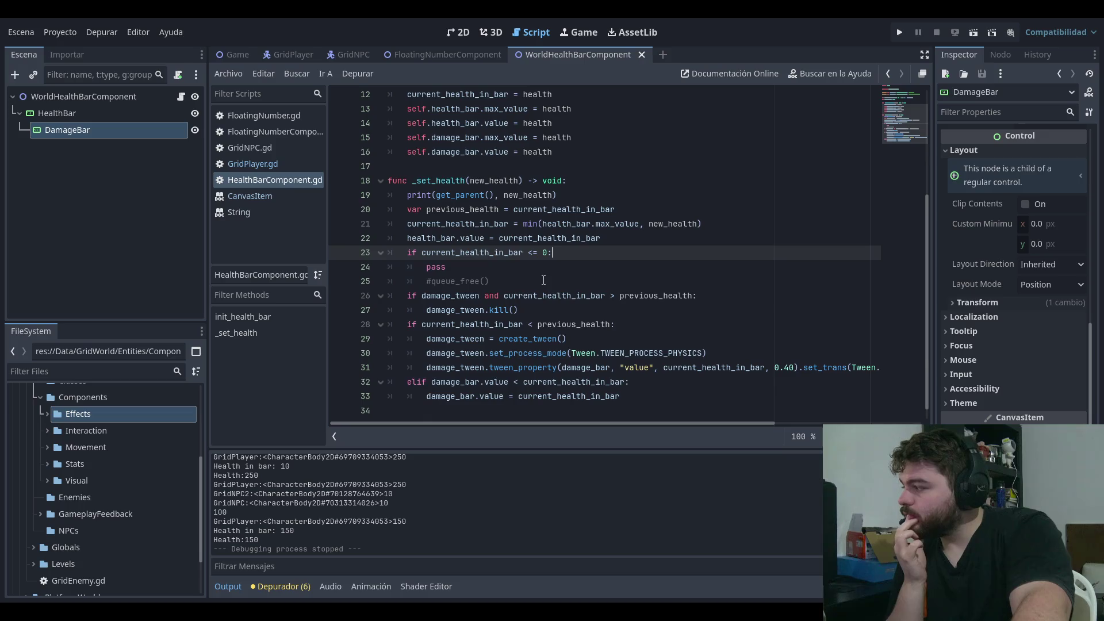
pyautogui.moveTo(421, 296); pyautogui.dragTo(727, 287)
pyautogui.click(710, 294)
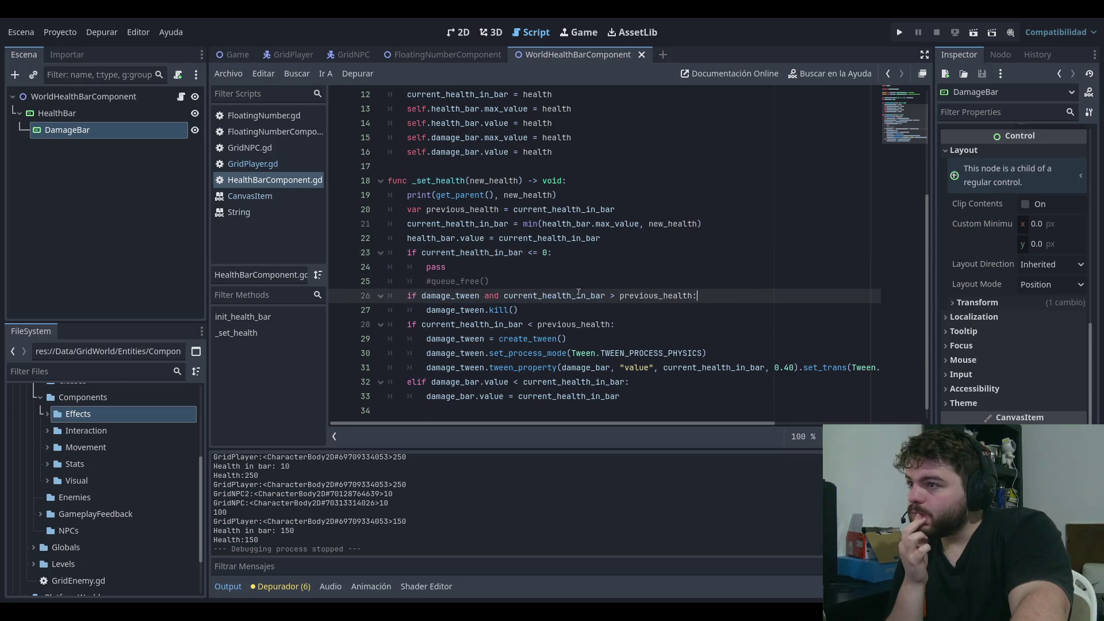
pyautogui.moveTo(399, 295); pyautogui.dragTo(756, 289)
pyautogui.click(756, 289)
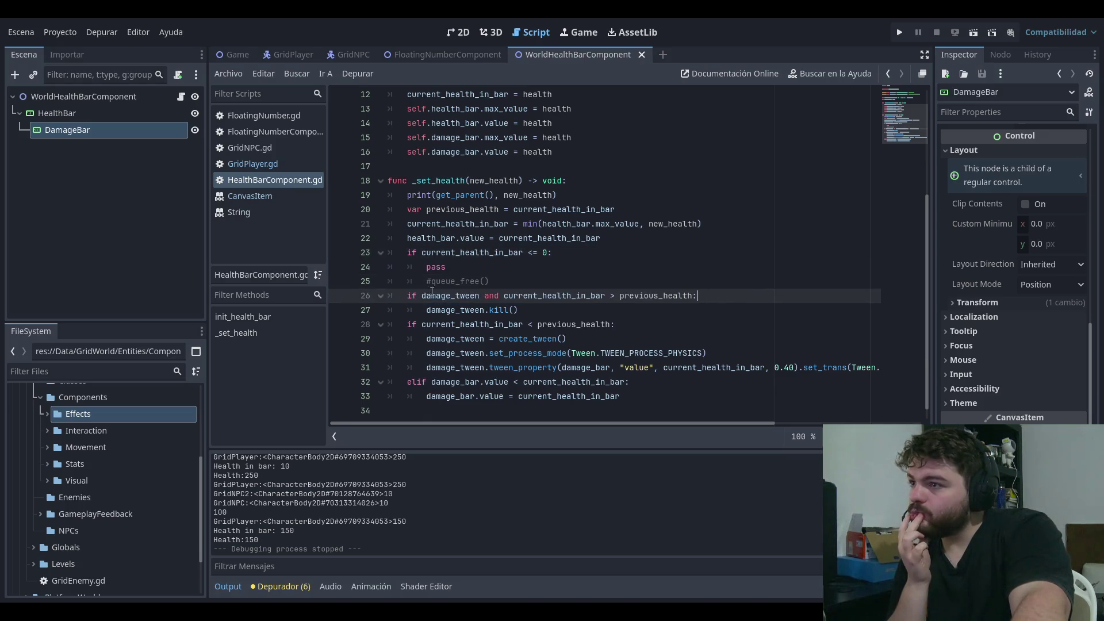
pyautogui.moveTo(437, 294); pyautogui.dragTo(697, 296)
pyautogui.click(483, 295)
pyautogui.moveTo(483, 295); pyautogui.dragTo(697, 296)
pyautogui.press('Right')
pyautogui.moveTo(583, 295); pyautogui.dragTo(718, 295)
pyautogui.click(717, 295)
pyautogui.moveTo(523, 296); pyautogui.dragTo(697, 295)
pyautogui.click(696, 295)
pyautogui.moveTo(533, 295); pyautogui.dragTo(697, 296)
pyautogui.click(697, 295)
pyautogui.moveTo(504, 295); pyautogui.dragTo(696, 296)
pyautogui.click(696, 295)
pyautogui.moveTo(504, 296); pyautogui.dragTo(697, 296)
pyautogui.click(696, 295)
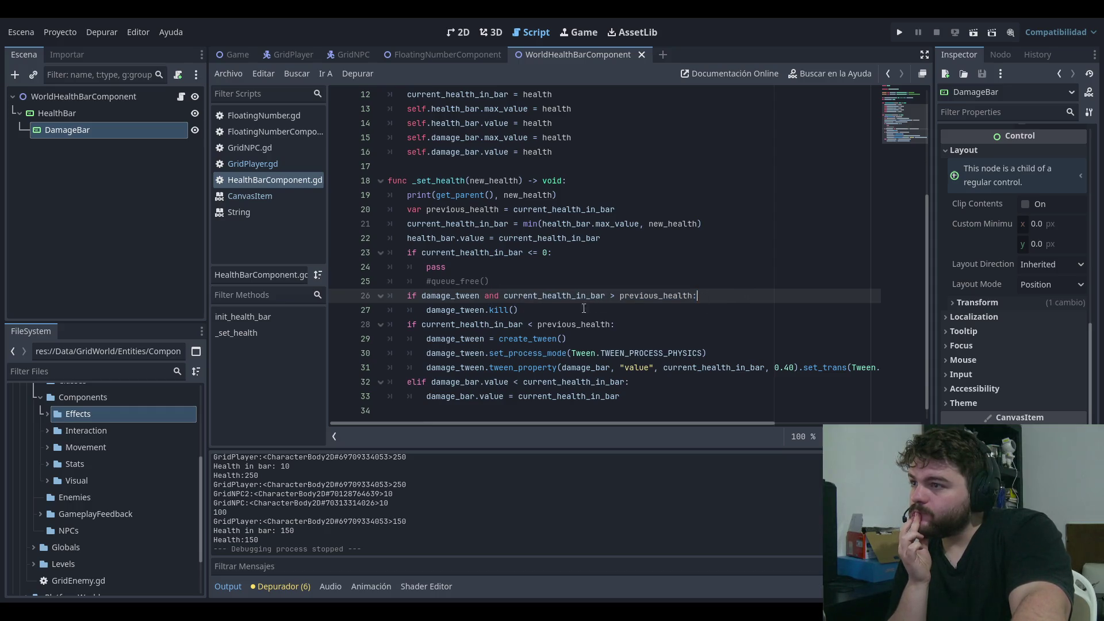
pyautogui.moveTo(421, 295); pyautogui.dragTo(697, 296)
pyautogui.click(696, 295)
pyautogui.moveTo(486, 295); pyautogui.dragTo(697, 295)
pyautogui.click(697, 295)
pyautogui.moveTo(526, 295); pyautogui.dragTo(697, 296)
pyautogui.click(696, 296)
pyautogui.moveTo(519, 296); pyautogui.dragTo(738, 295)
pyautogui.click(738, 295)
pyautogui.moveTo(484, 296); pyautogui.dragTo(708, 296)
pyautogui.click(708, 298)
pyautogui.moveTo(447, 298); pyautogui.dragTo(699, 296)
pyautogui.click(698, 296)
pyautogui.moveTo(451, 295); pyautogui.dragTo(640, 295)
pyautogui.click(639, 295)
pyautogui.click(566, 310)
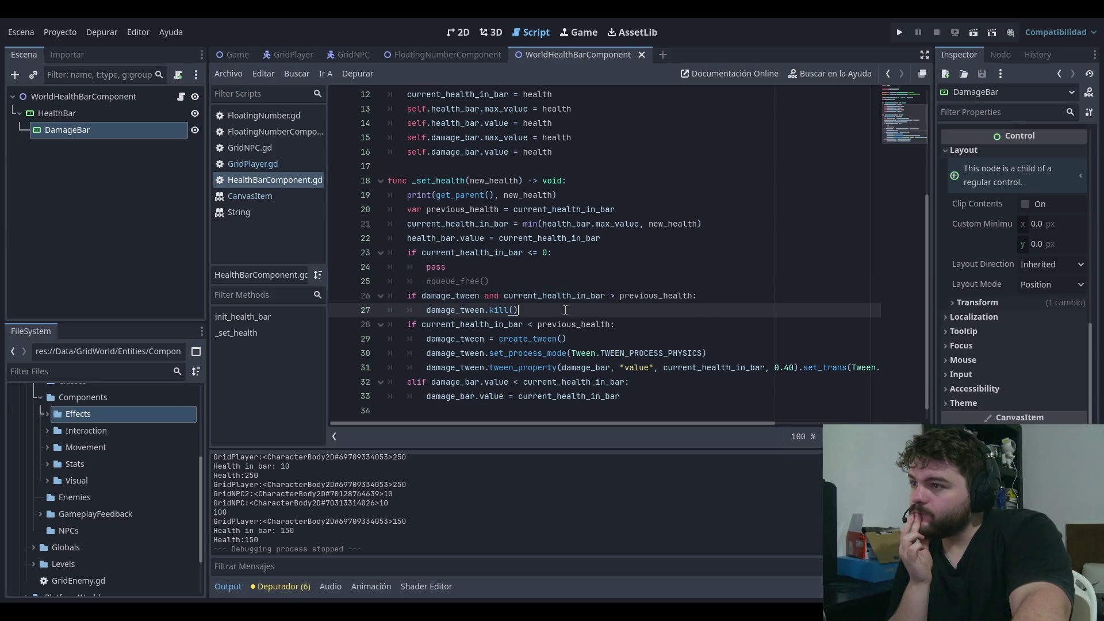
pyautogui.moveTo(409, 324); pyautogui.dragTo(616, 324)
pyautogui.click(418, 324)
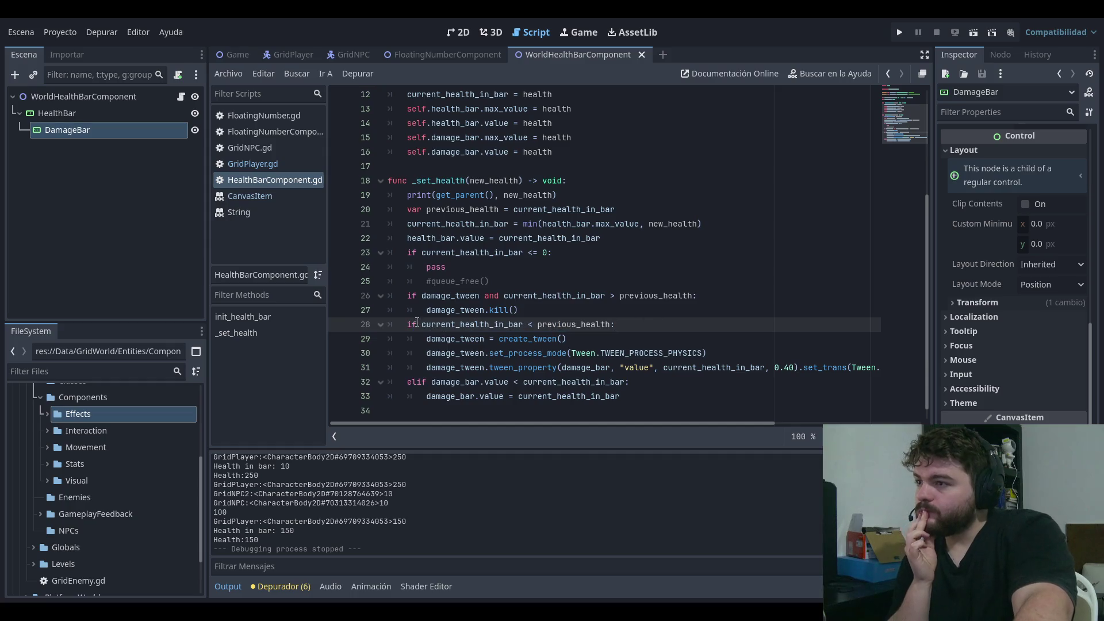
pyautogui.moveTo(418, 324); pyautogui.dragTo(615, 324)
pyautogui.click(614, 319)
pyautogui.moveTo(509, 324); pyautogui.dragTo(616, 324)
pyautogui.click(615, 324)
pyautogui.press('Down')
pyautogui.press('Down')
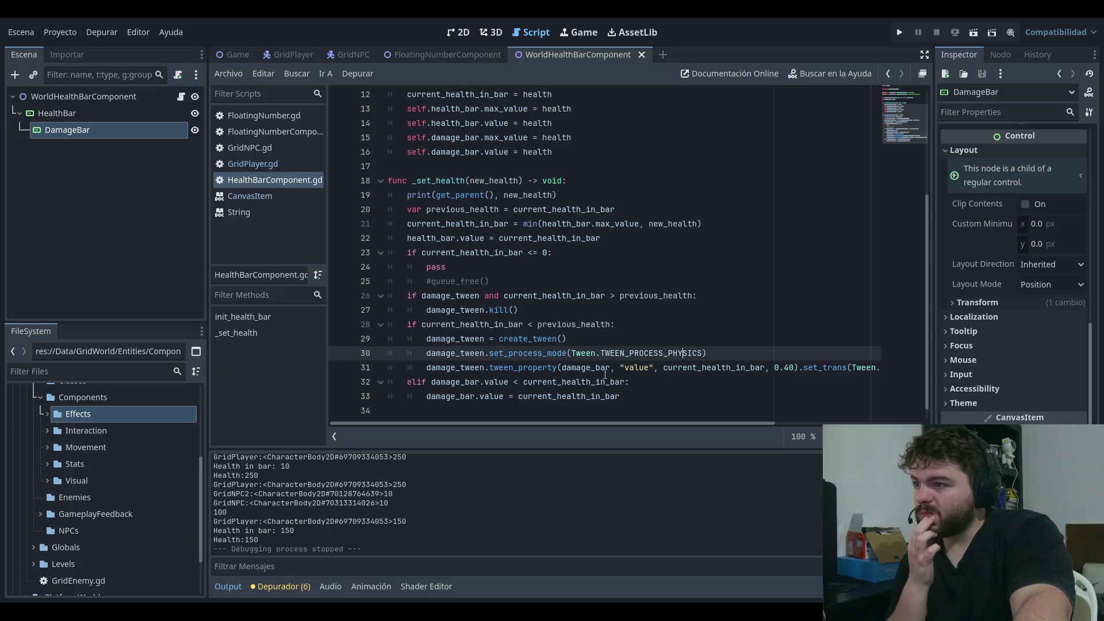
pyautogui.moveTo(427, 381); pyautogui.dragTo(630, 382)
pyautogui.click(630, 381)
pyautogui.click(705, 296)
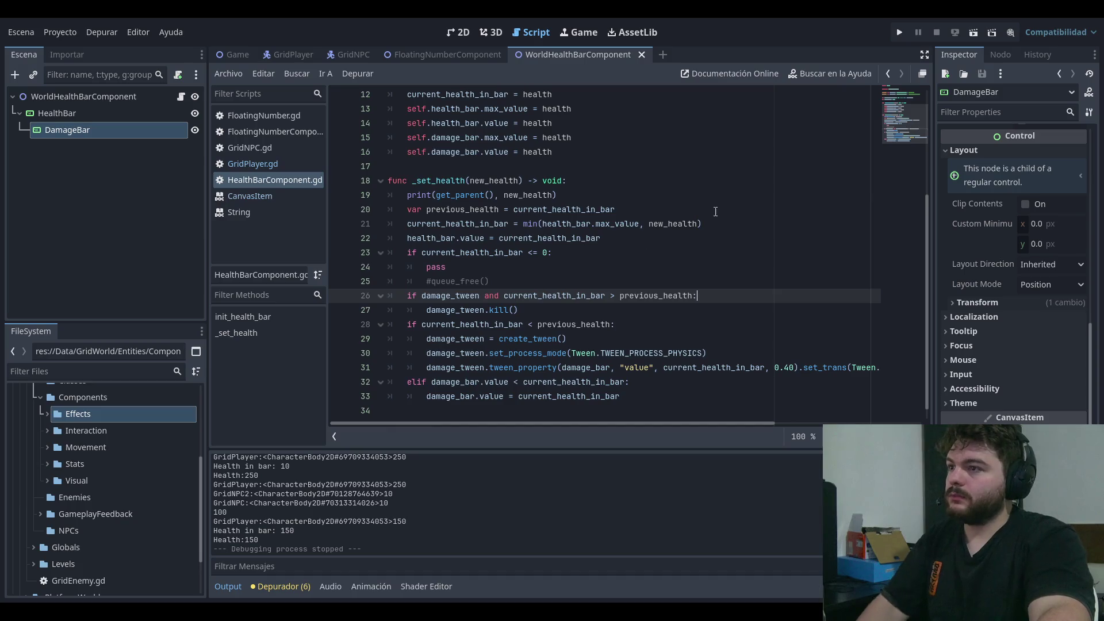
pyautogui.click(711, 195)
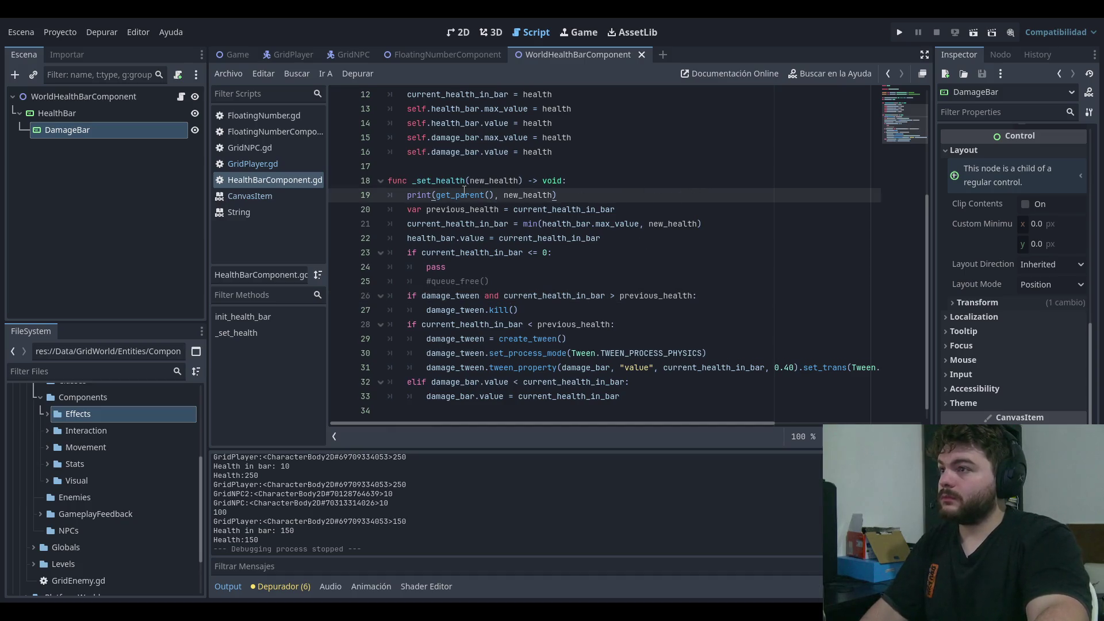
pyautogui.moveTo(556, 195); pyautogui.dragTo(407, 196)
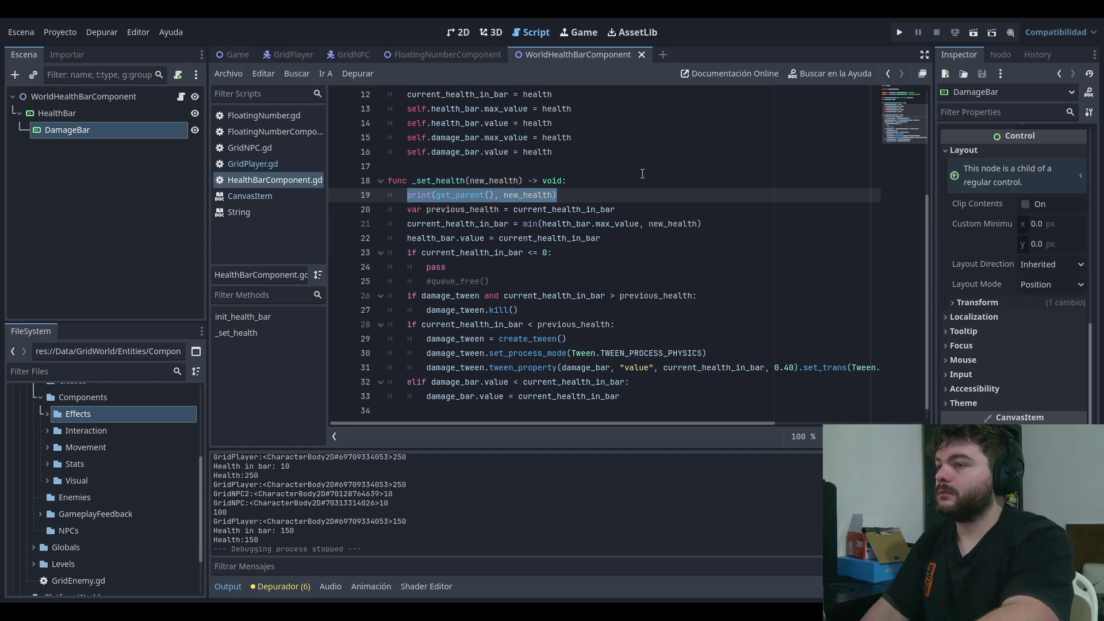
# - Move the debug print to the end of _set_health, save, and test-run the game
pyautogui.press('BackSpace')
pyautogui.press('BackSpace')
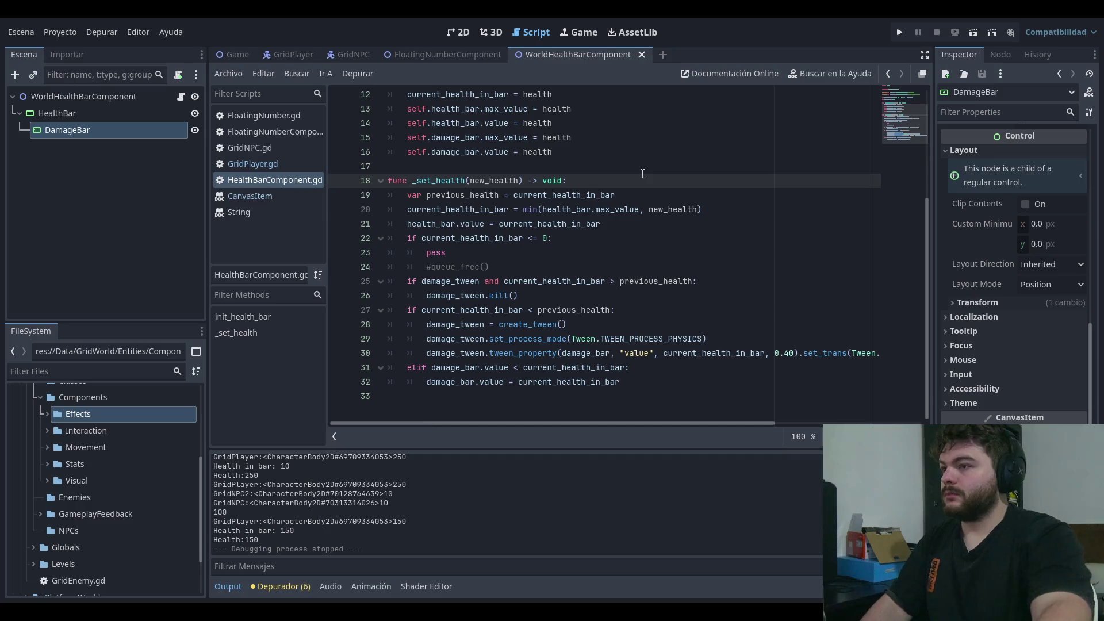
pyautogui.click(681, 378)
pyautogui.press('Return')
pyautogui.press('BackSpace')
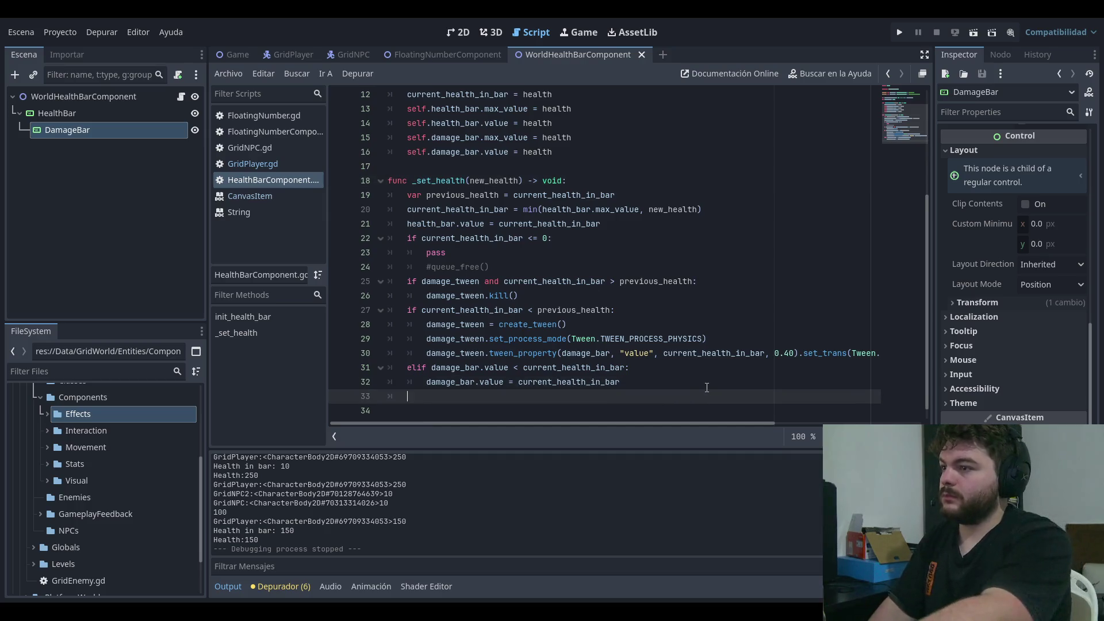
pyautogui.write('print(damage_bar.value')
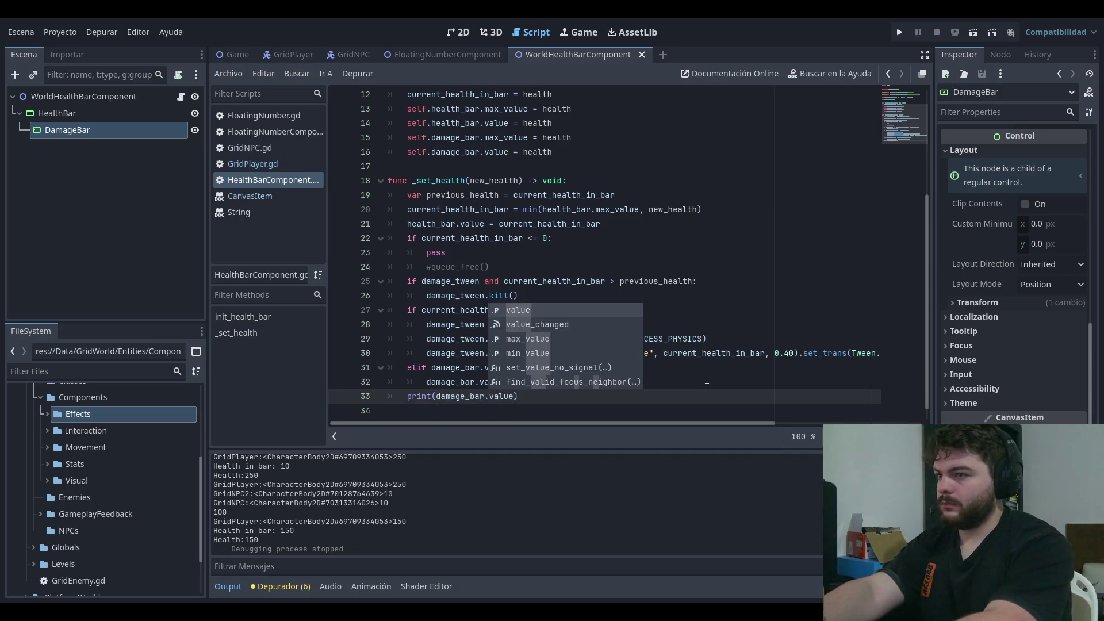
pyautogui.press('Escape')
pyautogui.hotkey('ctrl', 's')
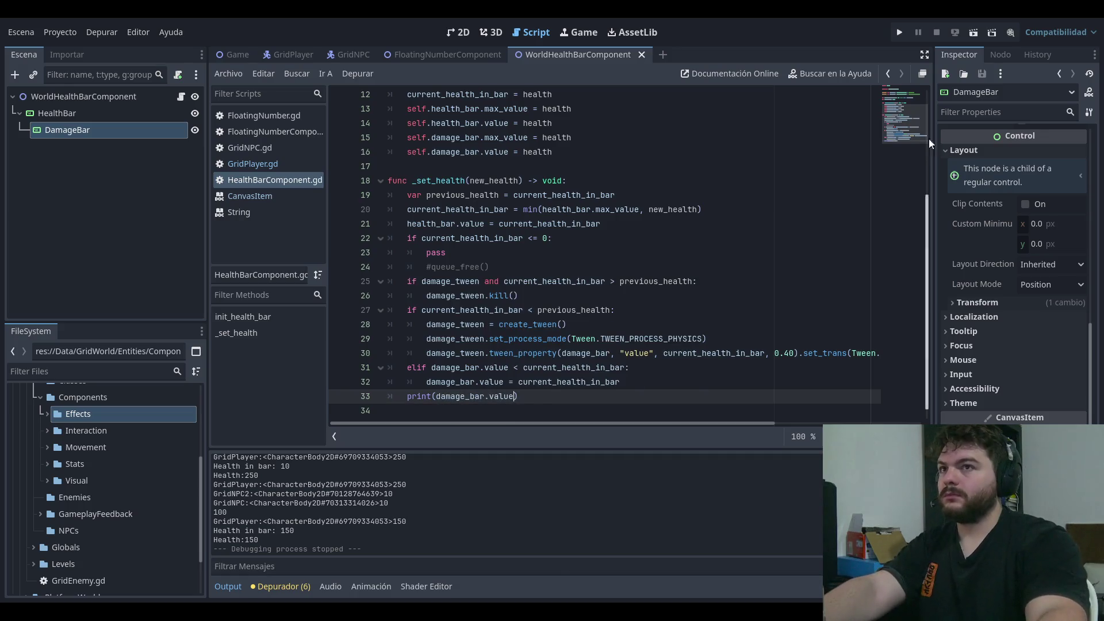
pyautogui.click(899, 28)
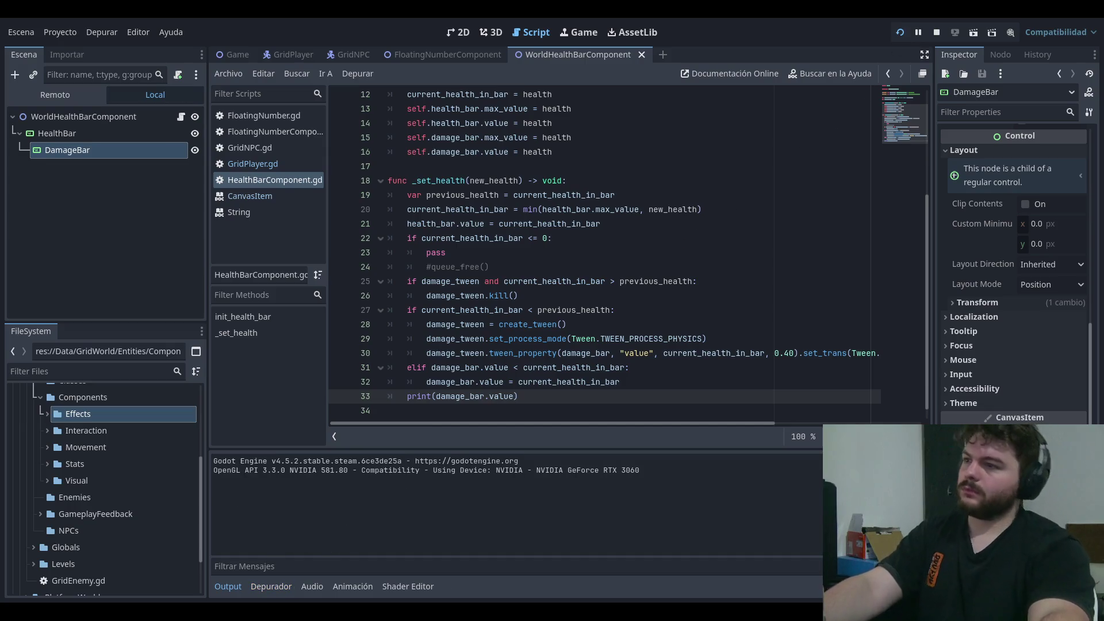
pyautogui.press('Return')
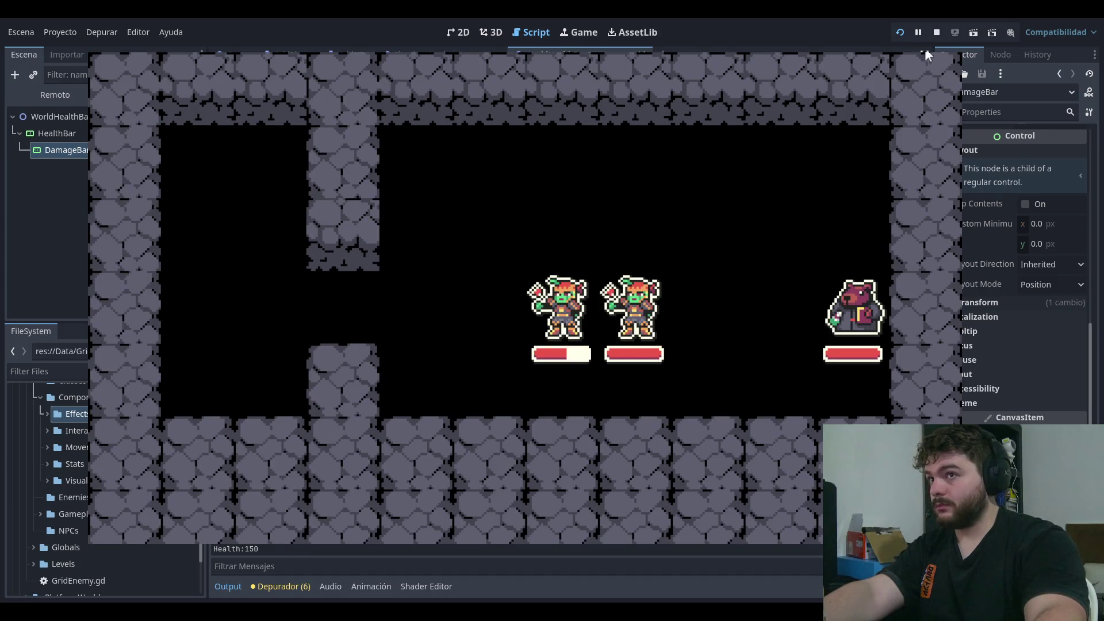
pyautogui.press('F8')
# - Add a _process function below the variable declarations, then test-run the game
pyautogui.moveTo(542, 400); pyautogui.dragTo(405, 397)
pyautogui.scroll(3, 538, 183)
pyautogui.click(538, 182)
pyautogui.press('Return')
pyautogui.press('Return')
pyautogui.write('func ')
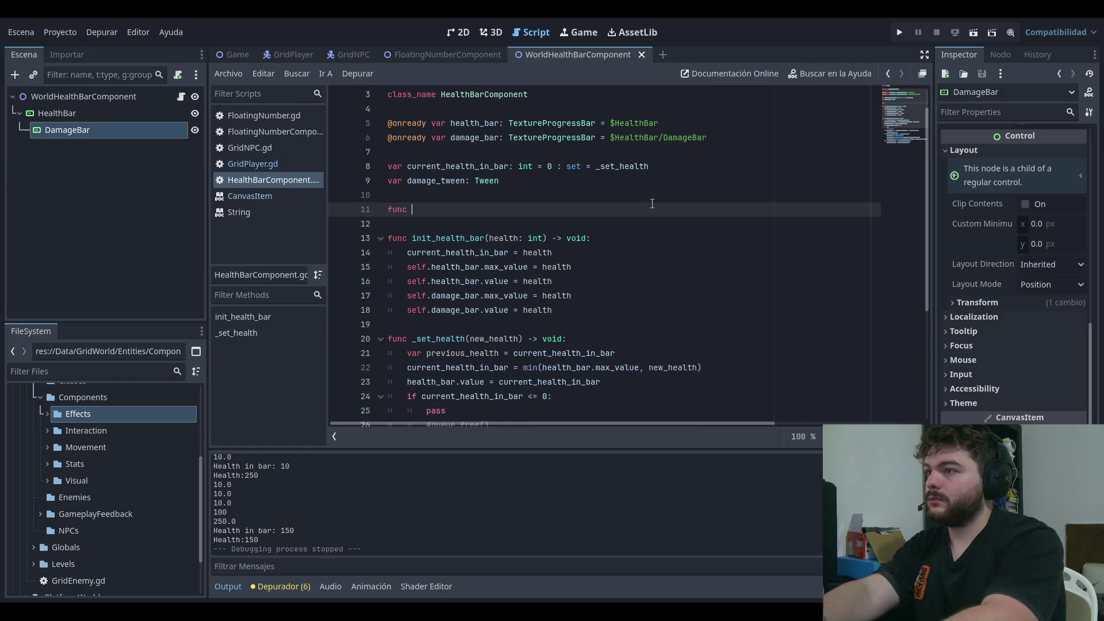
pyautogui.write('p')
pyautogui.press('Return')
pyautogui.press('Return')
pyautogui.press('F5')
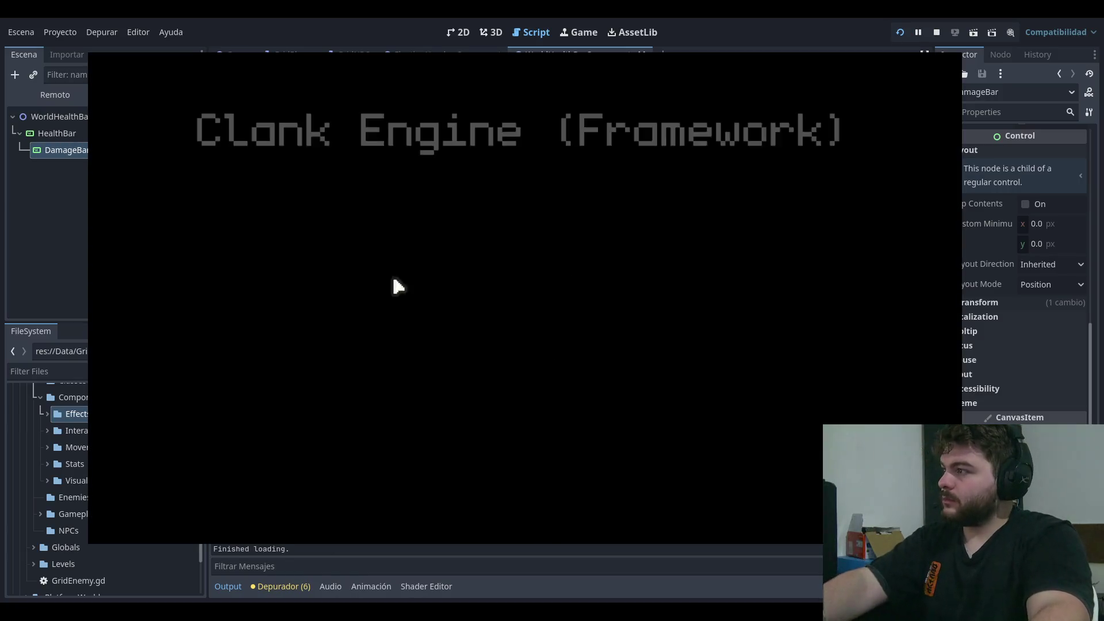
pyautogui.click(220, 284)
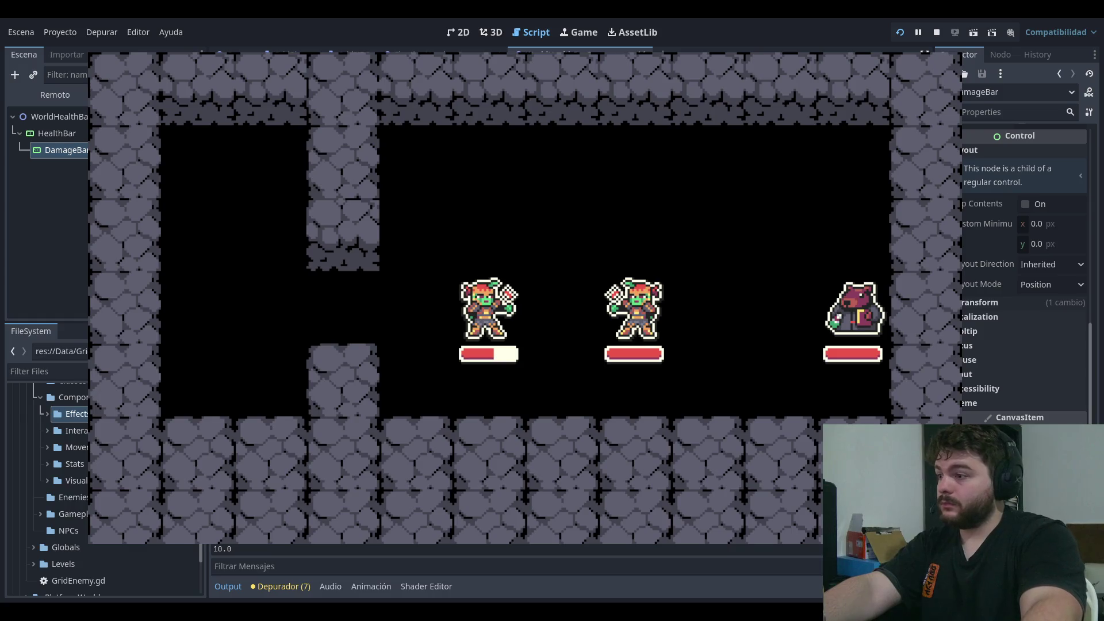
pyautogui.press('F8')
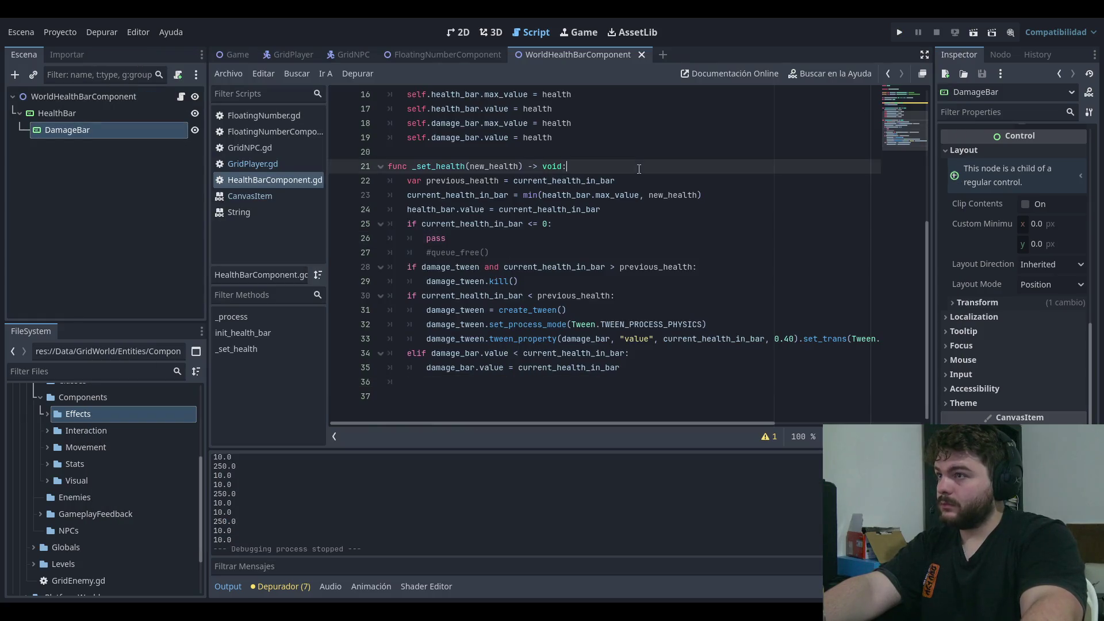
# - Locate the _process function and highlight every use of damage_bar in the script
pyautogui.click(646, 143)
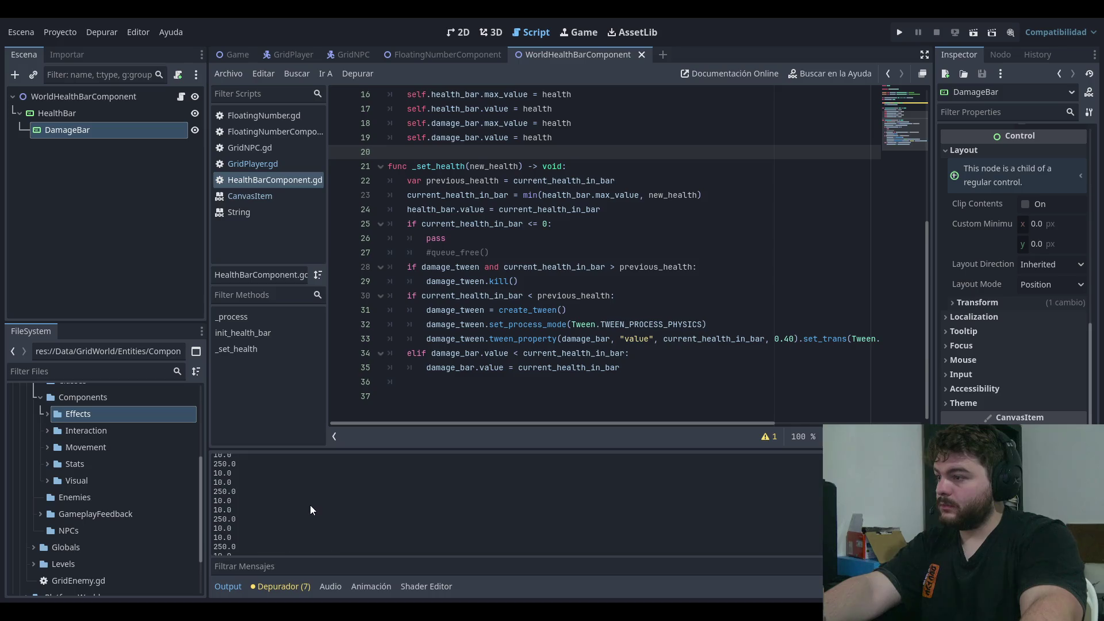
pyautogui.scroll(3, 686, 294)
pyautogui.scroll(3, 632, 253)
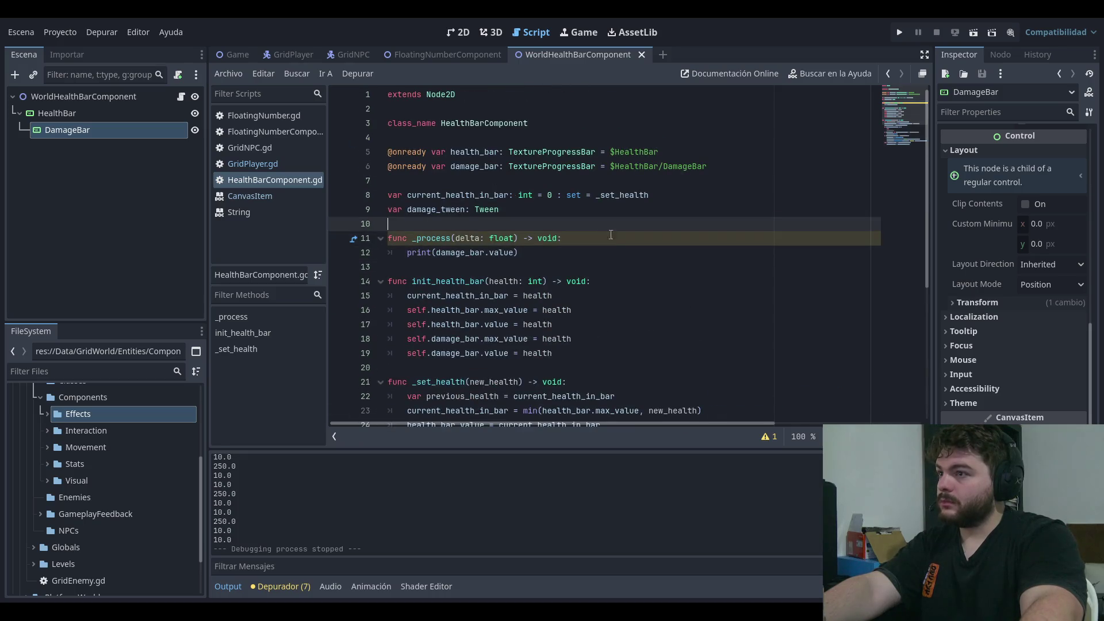
pyautogui.scroll(-5, 592, 266)
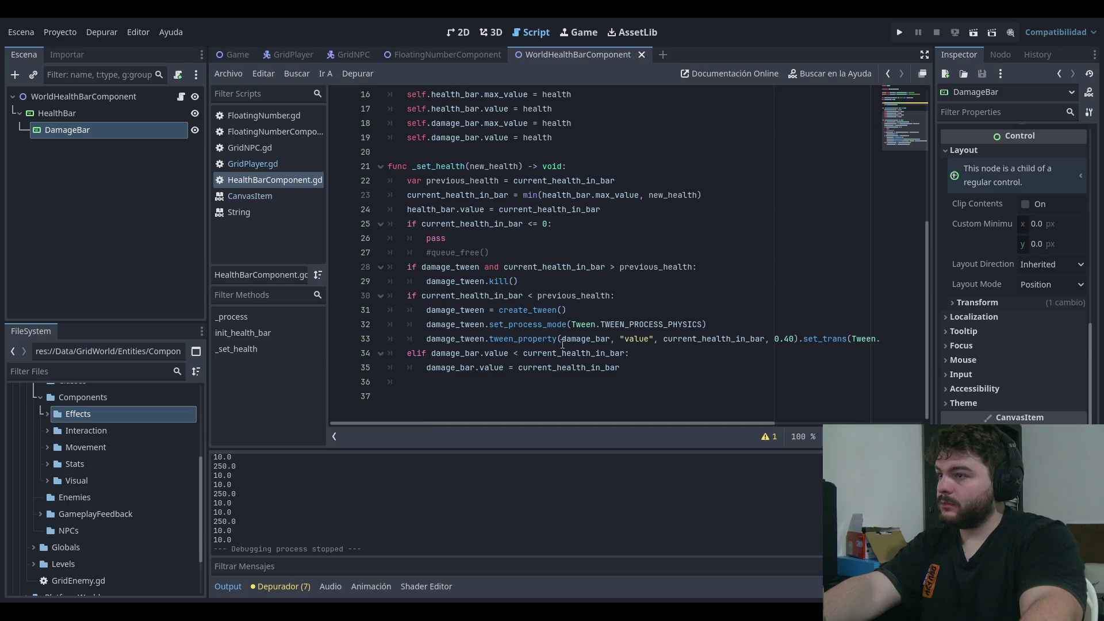
pyautogui.click(644, 238)
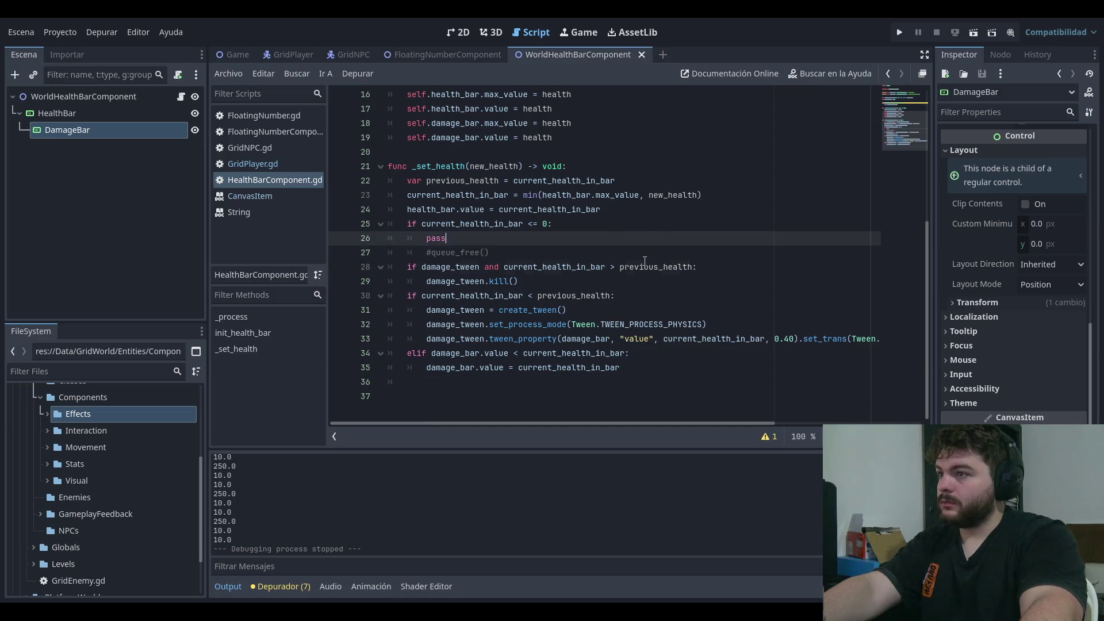
pyautogui.click(644, 261)
pyautogui.hotkey('ctrl', 'End')
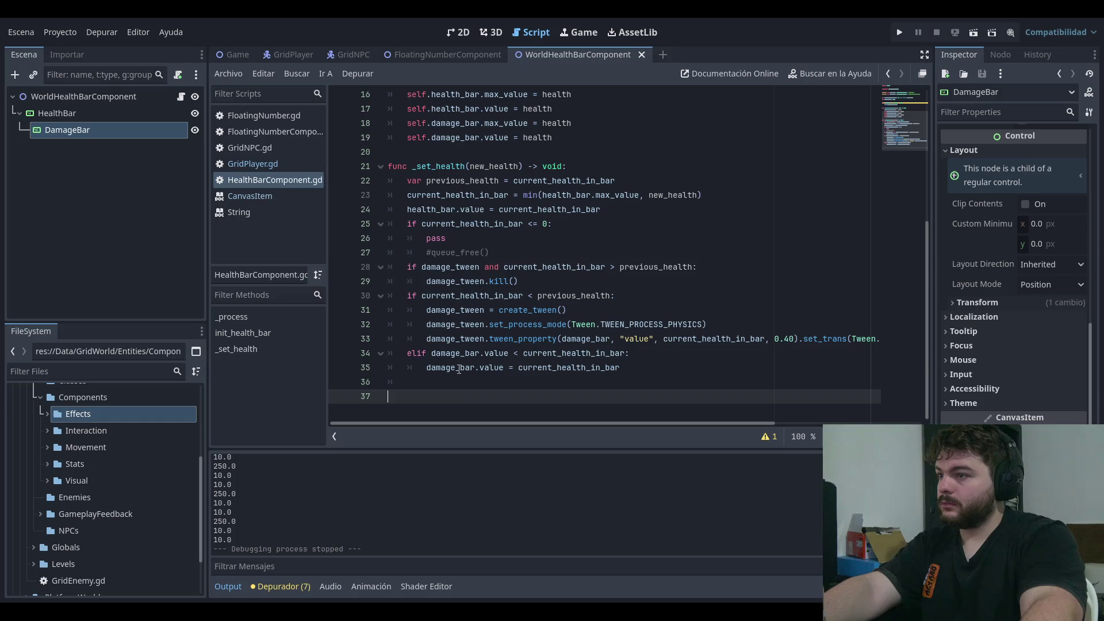
pyautogui.doubleClick(459, 368)
pyautogui.hotkey('ctrl', 'c')
pyautogui.scroll(3, 607, 271)
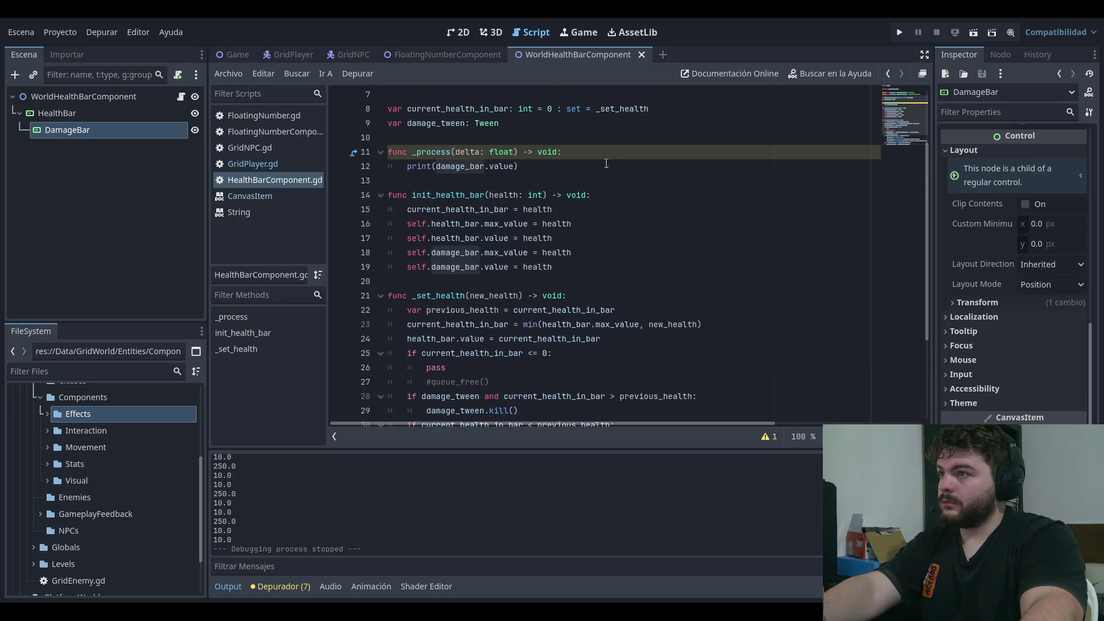
# - Change the _process print to print("value", damage_bar.value) and test-run the game
pyautogui.click(572, 166)
pyautogui.hotkey('shift', 'Home')
pyautogui.hotkey('ctrl', 'v')
pyautogui.write('.value')
pyautogui.hotkey('shift', 'Home')
pyautogui.write('(')
pyautogui.press('Home')
pyautogui.write('print(')
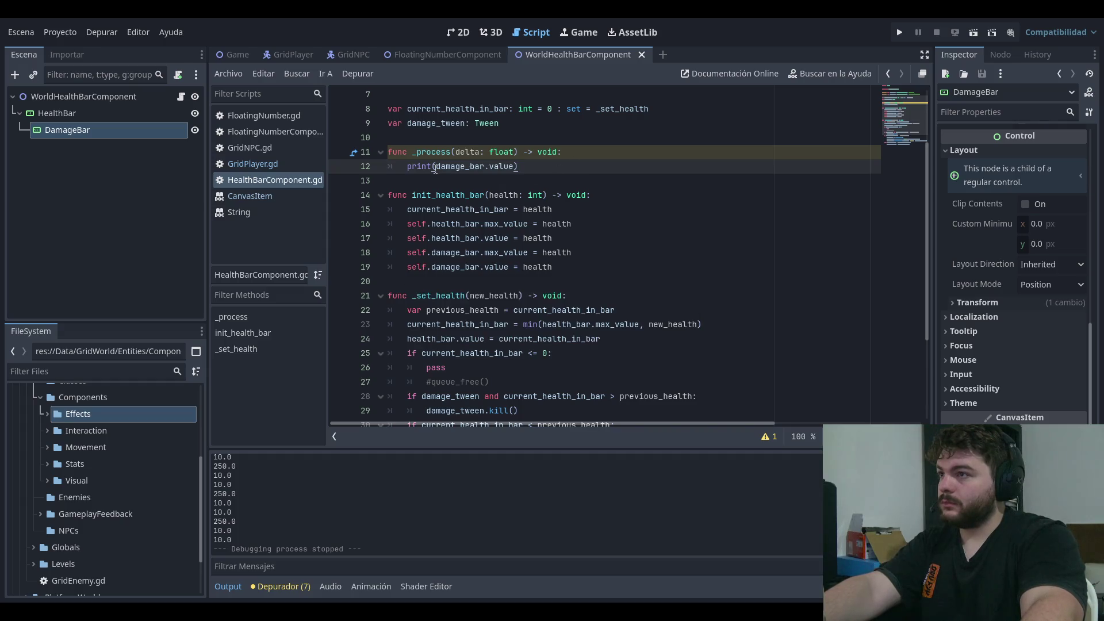
pyautogui.write('"value"')
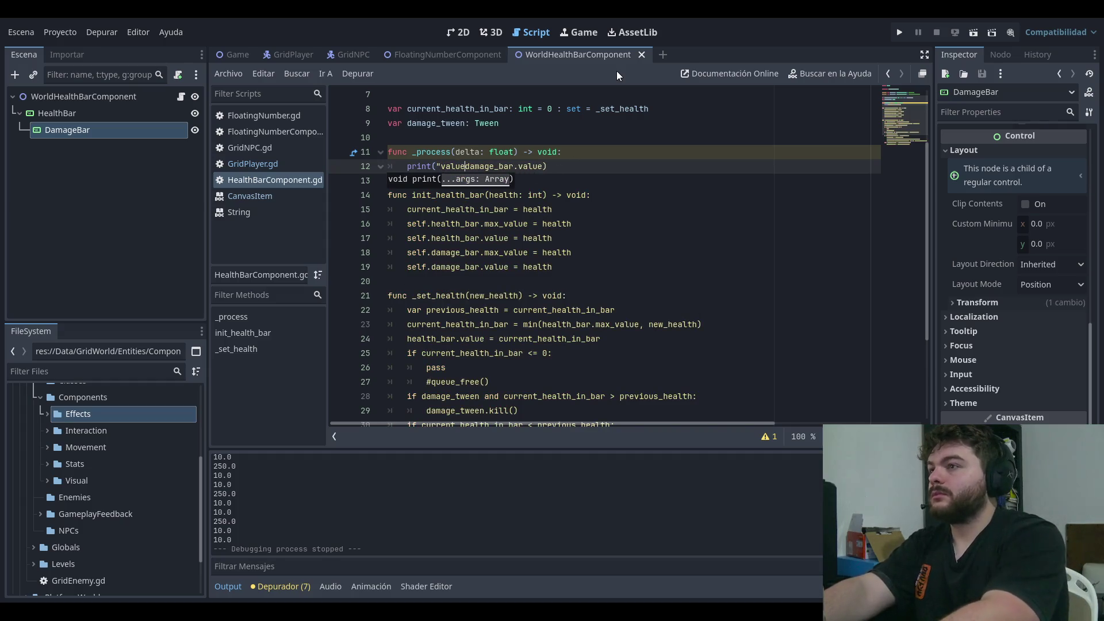
pyautogui.write(',')
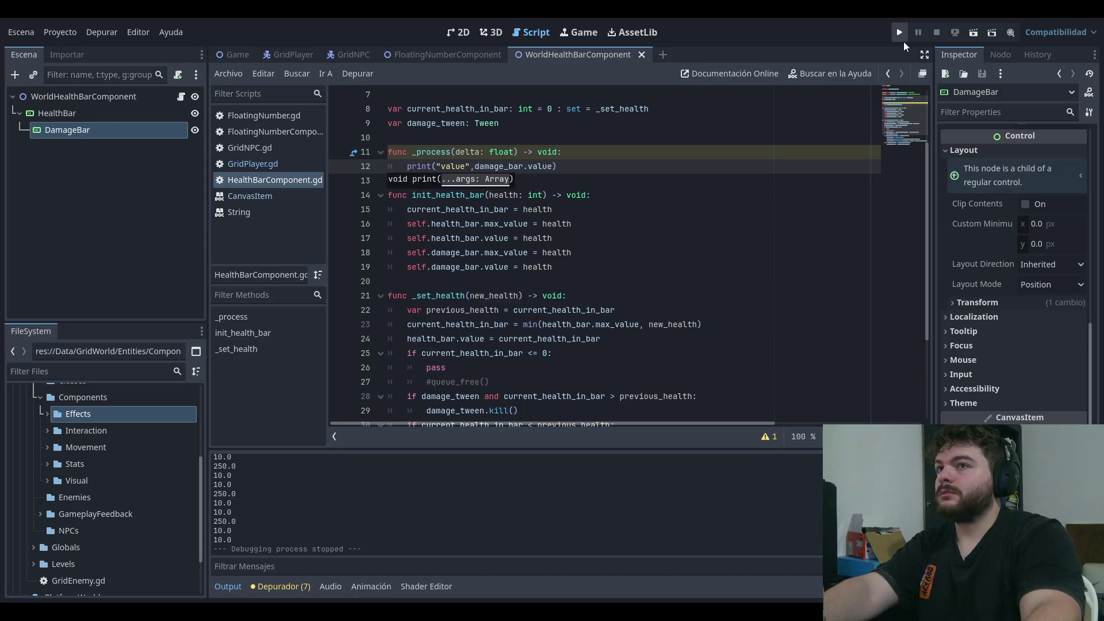
pyautogui.click(895, 37)
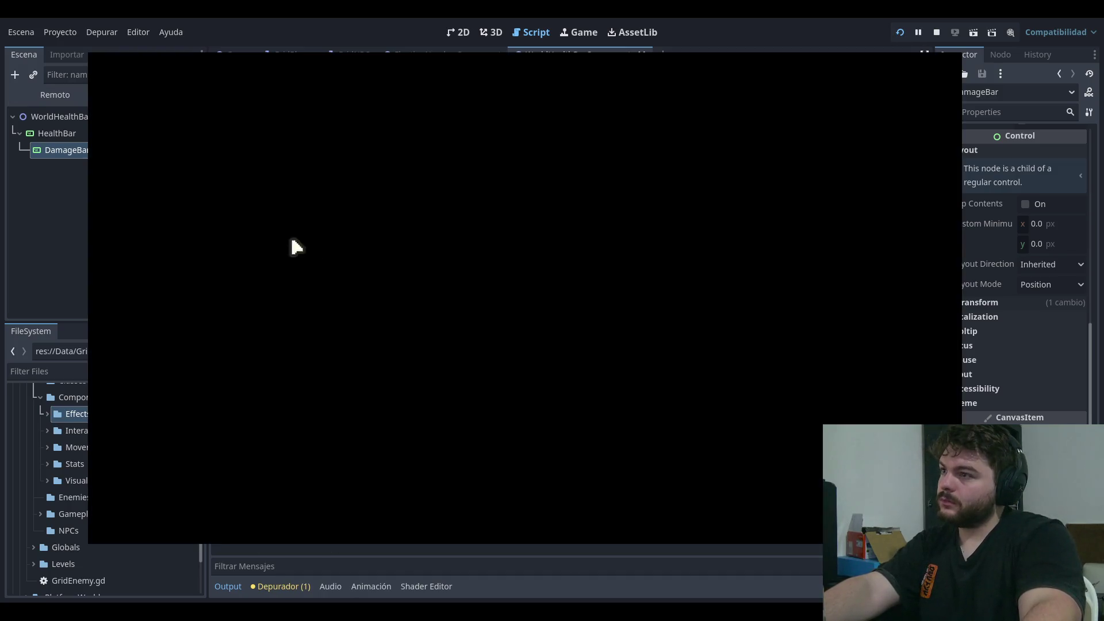
pyautogui.click(162, 281)
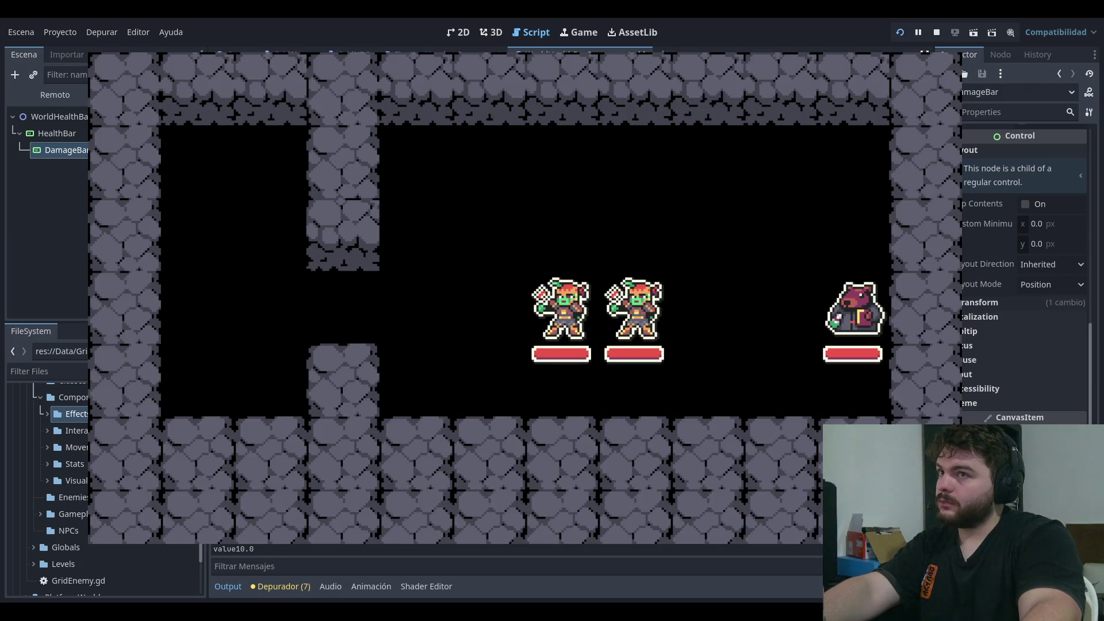
pyautogui.press('F8')
# - Replace the "value" label with get_parent() in the _process print and save
pyautogui.click(603, 160)
pyautogui.click(603, 161)
pyautogui.click(607, 149)
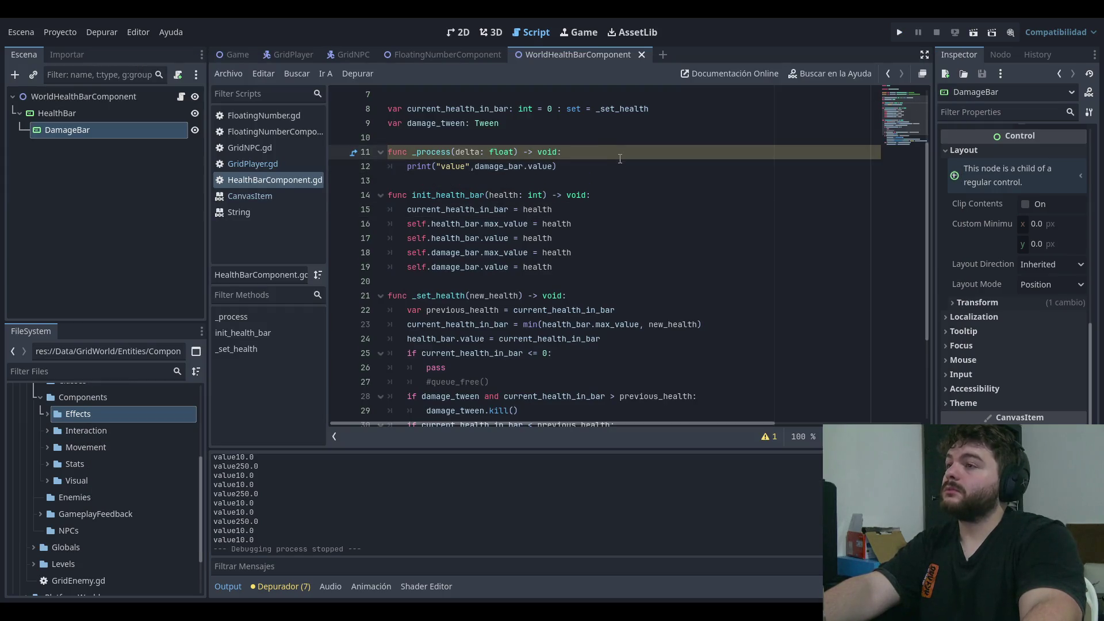
pyautogui.click(571, 165)
pyautogui.doubleClick(458, 166)
pyautogui.press('BackSpace')
pyautogui.write('get_parent(')
pyautogui.hotkey('ctrl', 's')
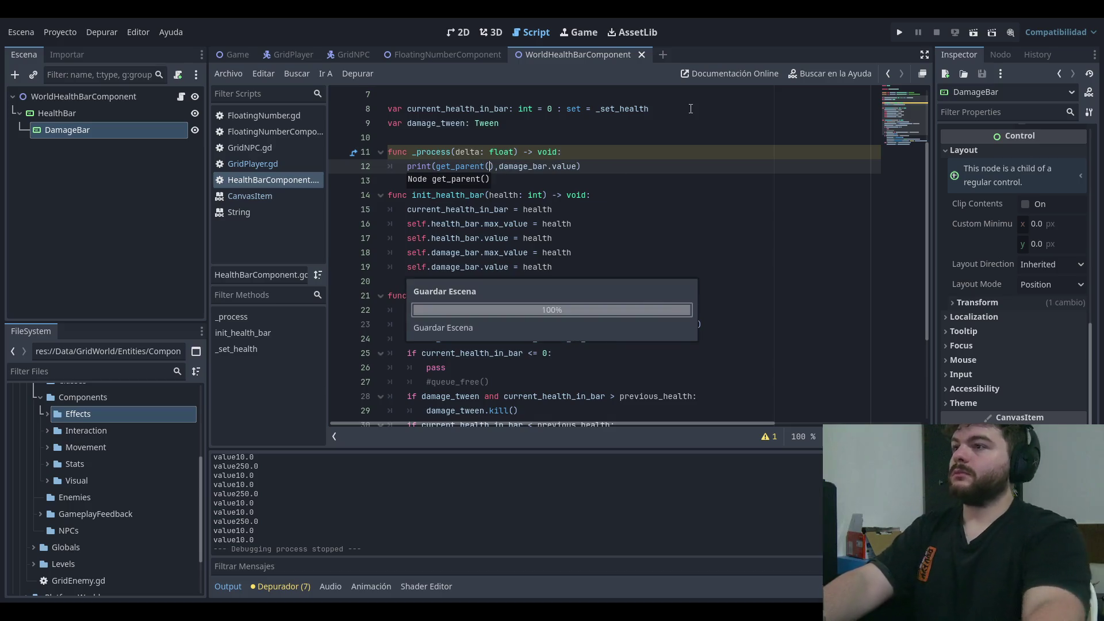
# - Run the game to check each parent's logged damage bar value, then stop it
pyautogui.click(899, 32)
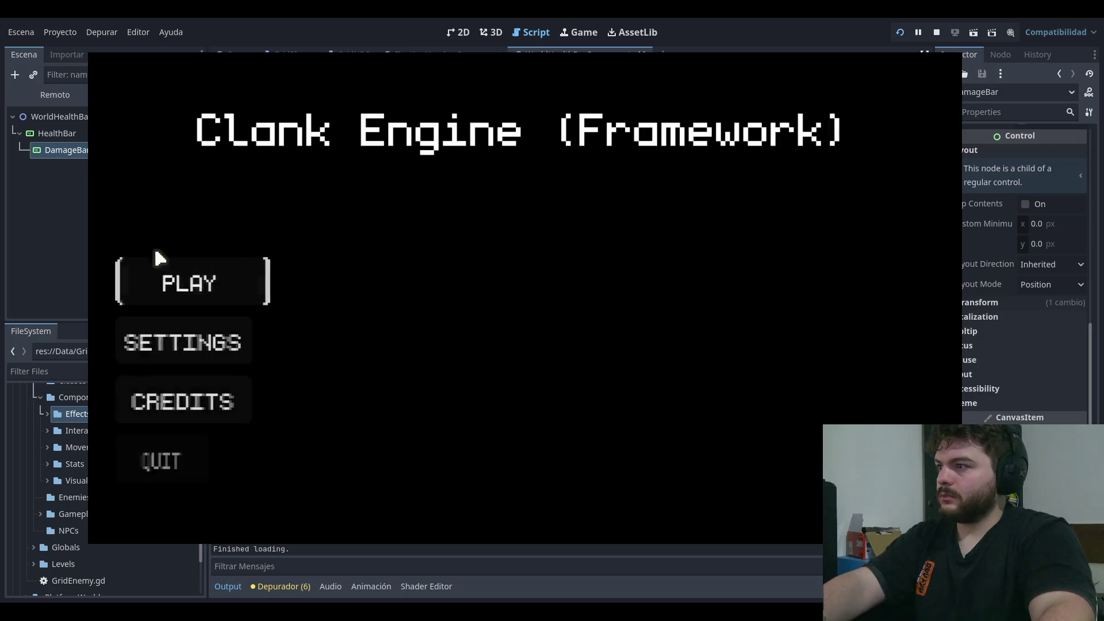
pyautogui.click(173, 260)
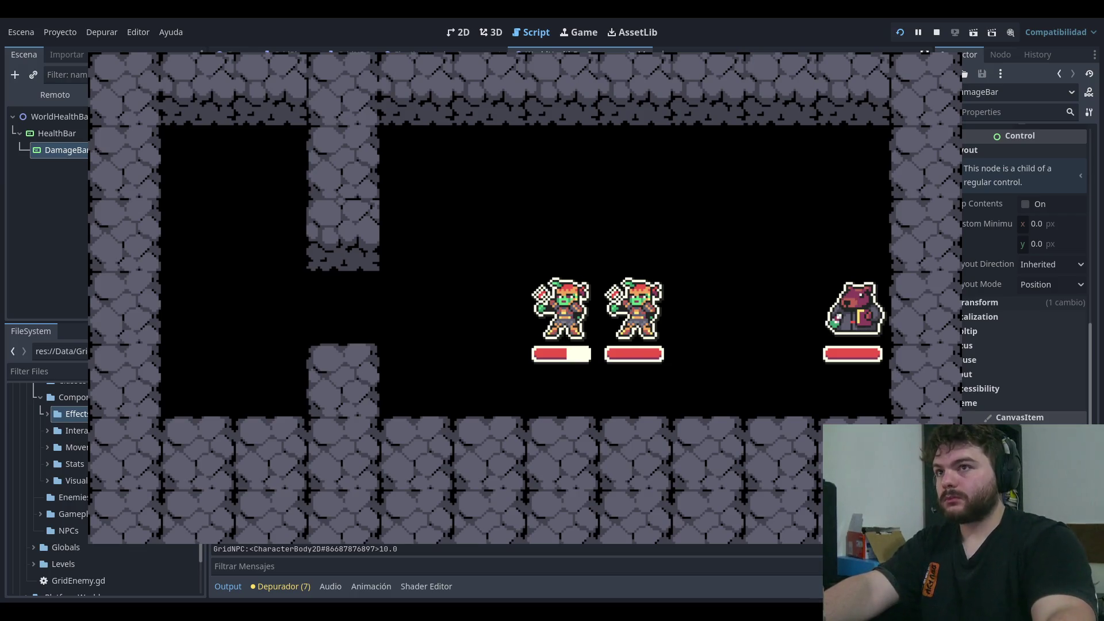
pyautogui.press('F8')
pyautogui.click(661, 167)
pyautogui.hotkey('shift', 'Home')
pyautogui.scroll(-2, 607, 204)
pyautogui.scroll(-1, 607, 204)
pyautogui.click(754, 152)
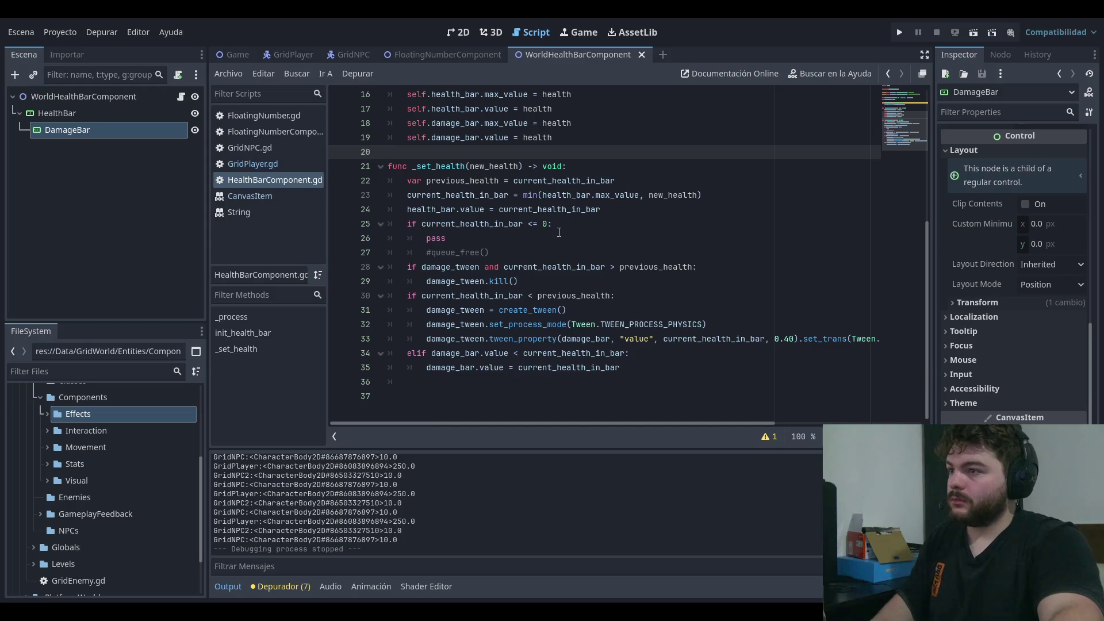
pyautogui.click(497, 266)
pyautogui.press('End')
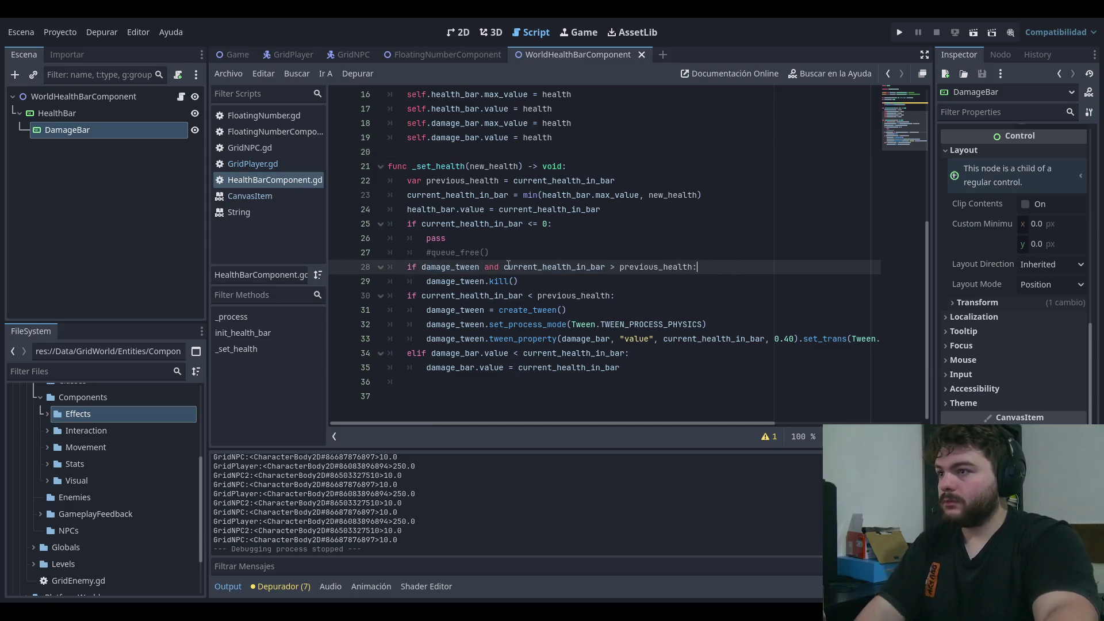
pyautogui.moveTo(525, 266); pyautogui.dragTo(696, 266)
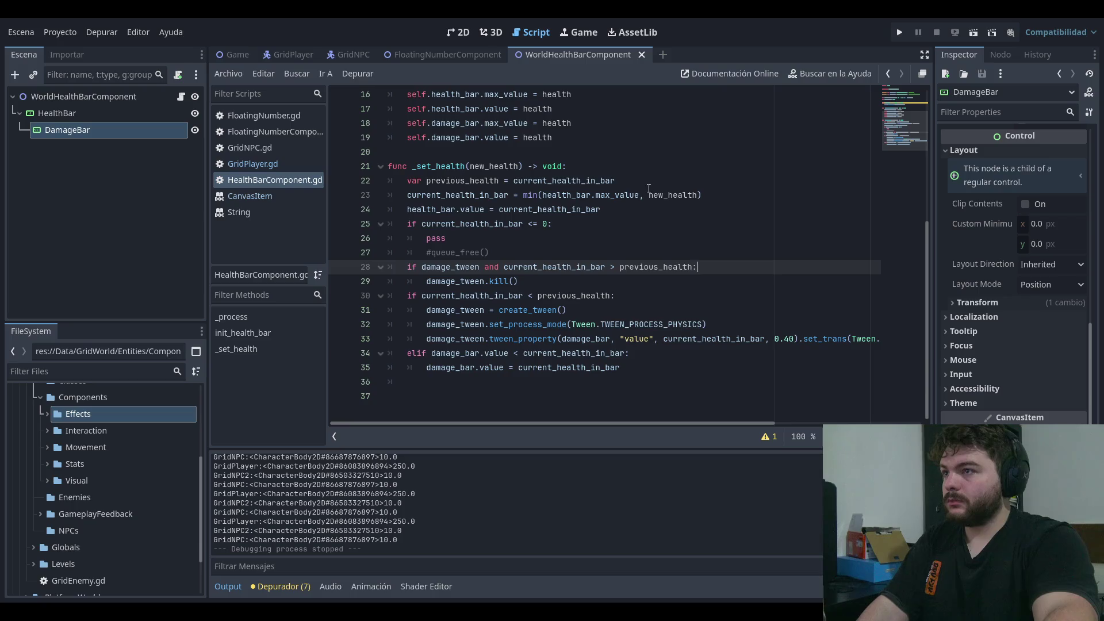
pyautogui.click(656, 171)
pyautogui.click(653, 172)
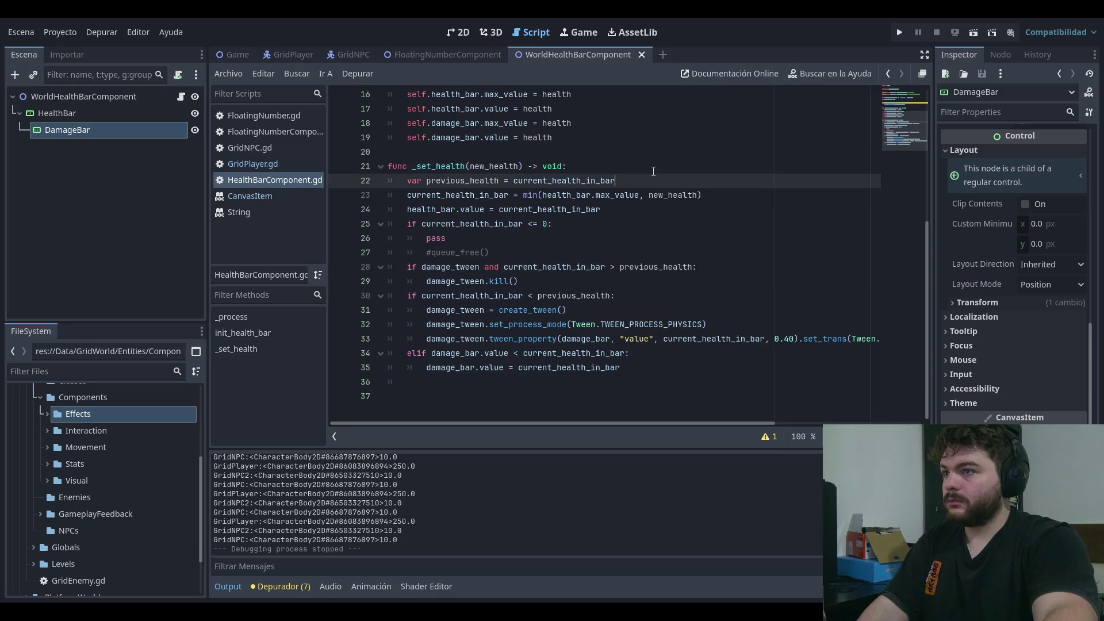
pyautogui.click(620, 266)
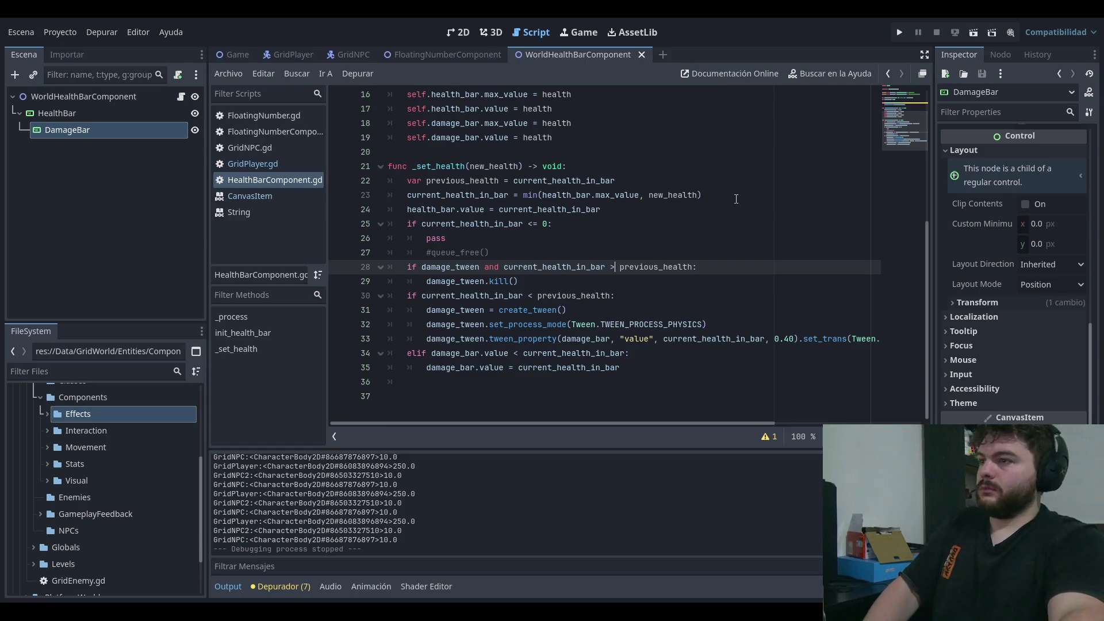
pyautogui.moveTo(424, 173); pyautogui.dragTo(615, 183)
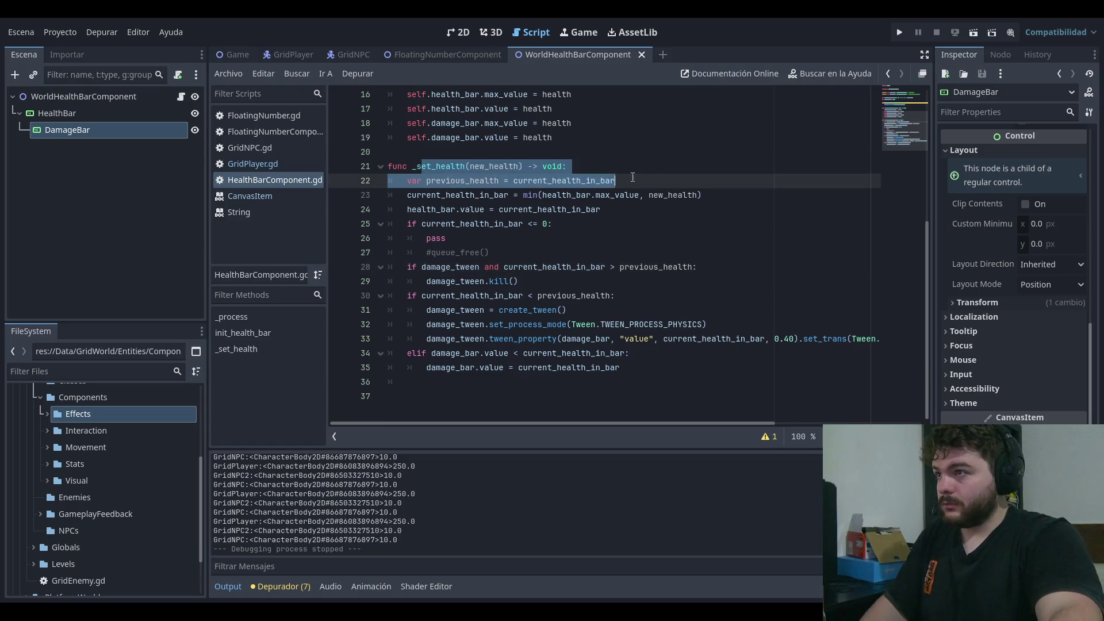
pyautogui.click(640, 170)
pyautogui.press('Down')
pyautogui.press('End')
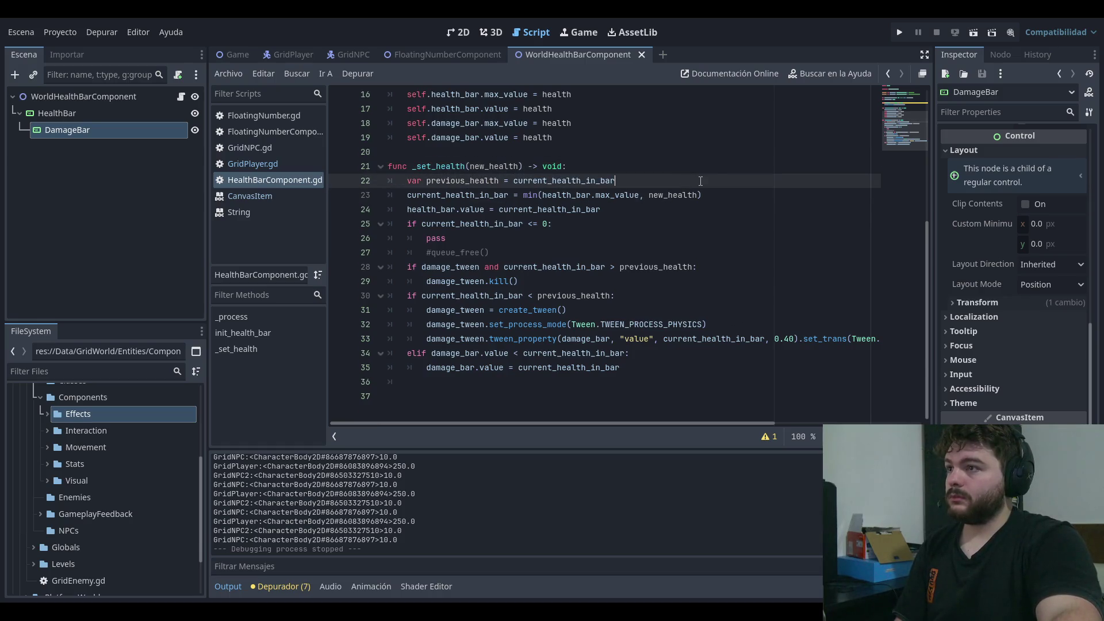
pyautogui.press('Return')
pyautogui.write('print(pre')
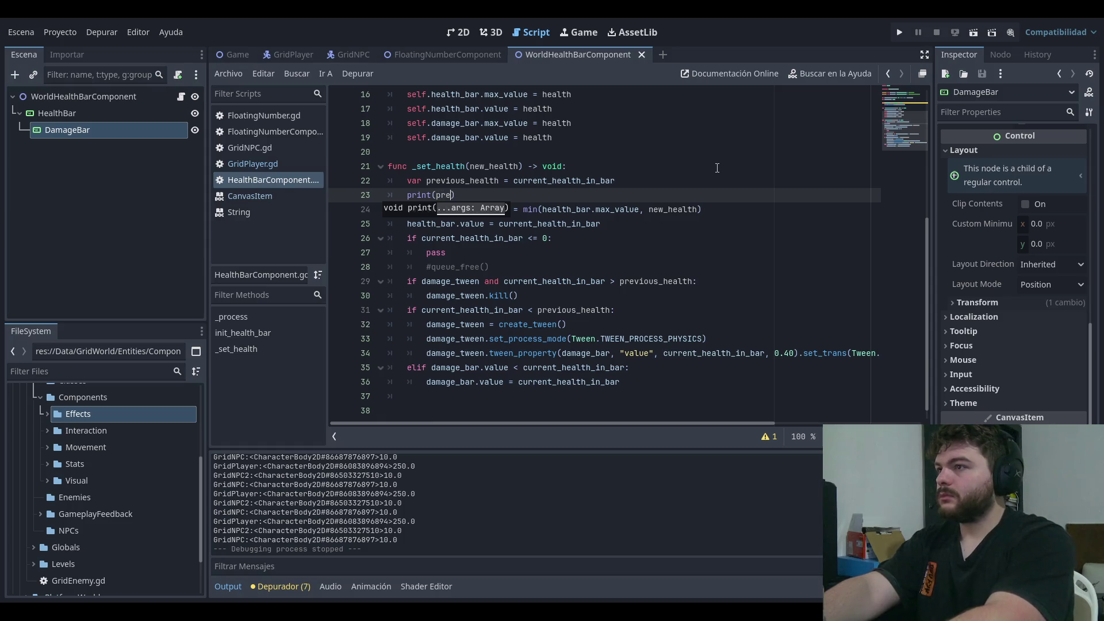
pyautogui.write('_health == curren')
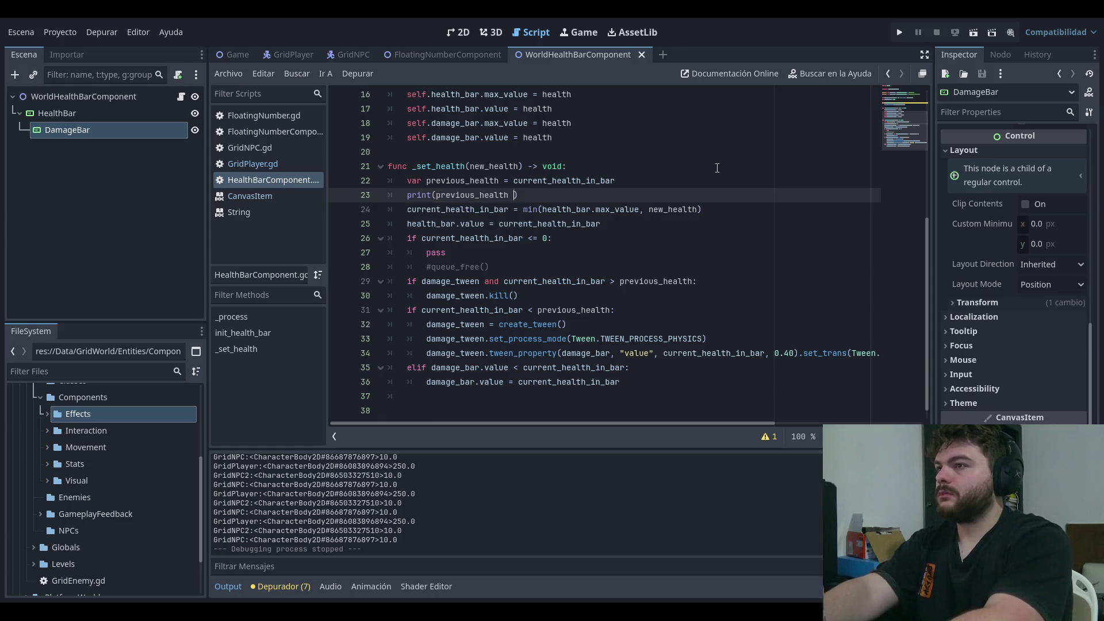
pyautogui.write('t')
pyautogui.press('Return')
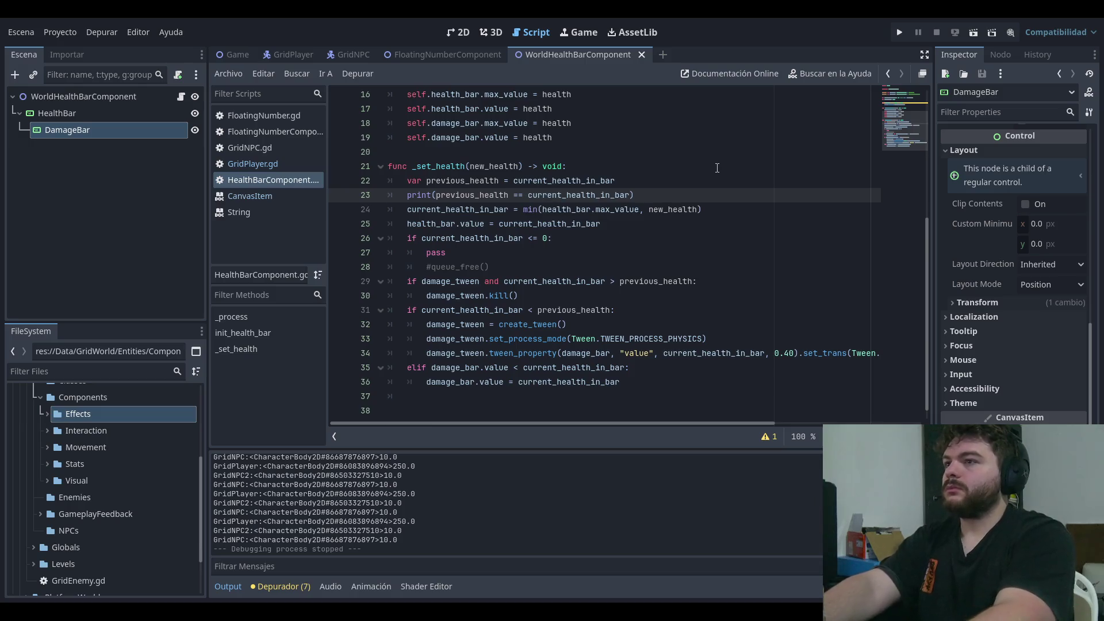
pyautogui.scroll(4, 703, 150)
pyautogui.scroll(-2, 644, 302)
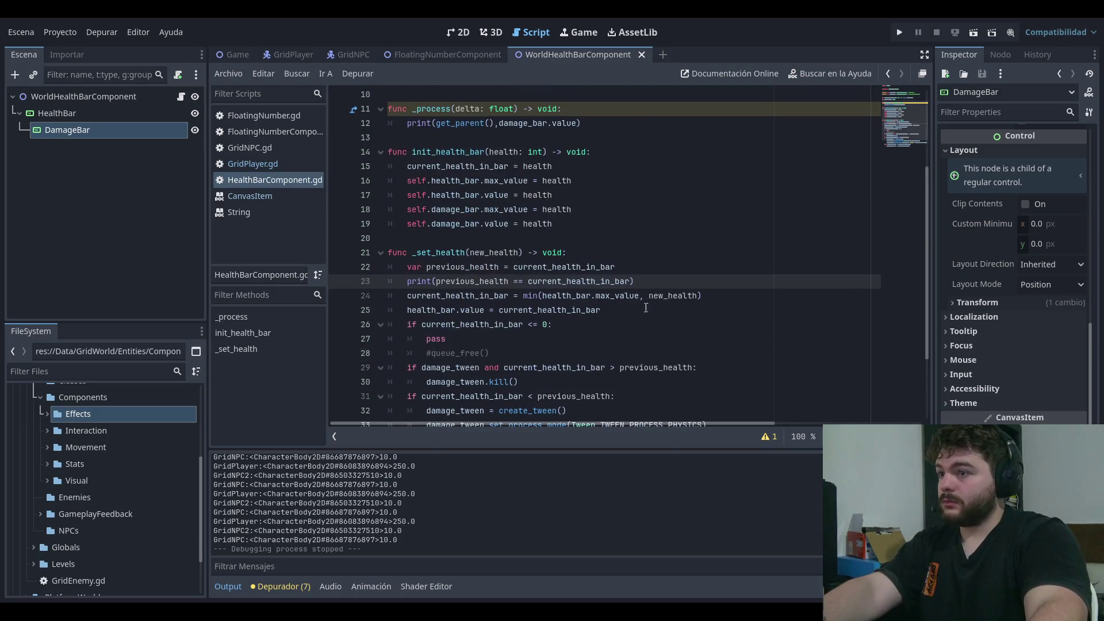
pyautogui.hotkey('ctrl', 'shift', 'Left')
pyautogui.hotkey('ctrl', 'shift', 'Left')
pyautogui.hotkey('ctrl', 'shift', 'Left')
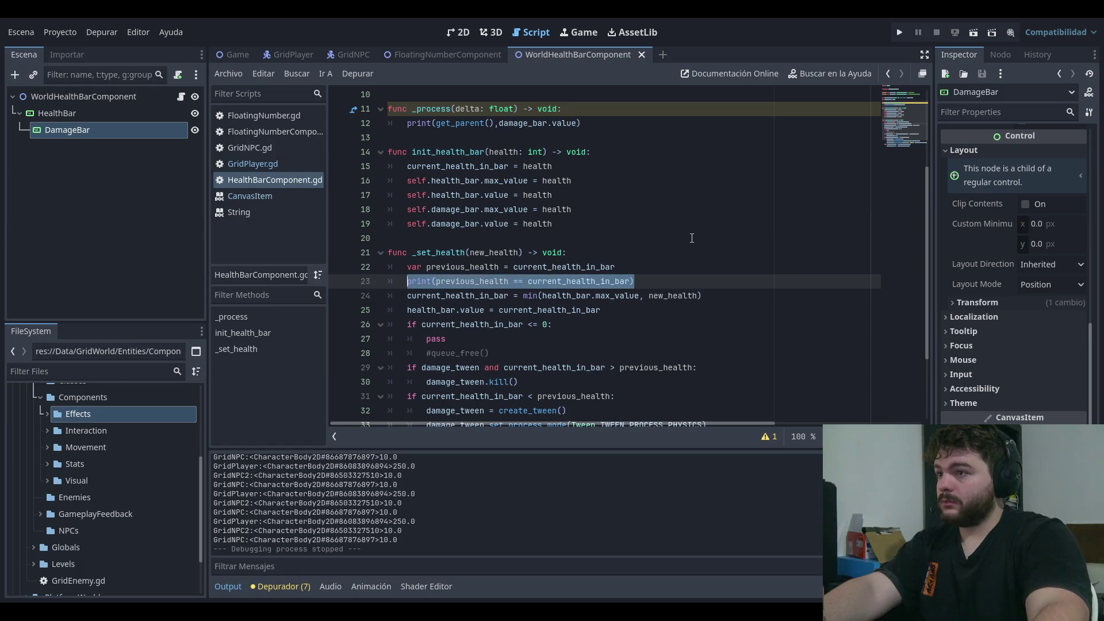
pyautogui.press('BackSpace')
pyautogui.press('BackSpace')
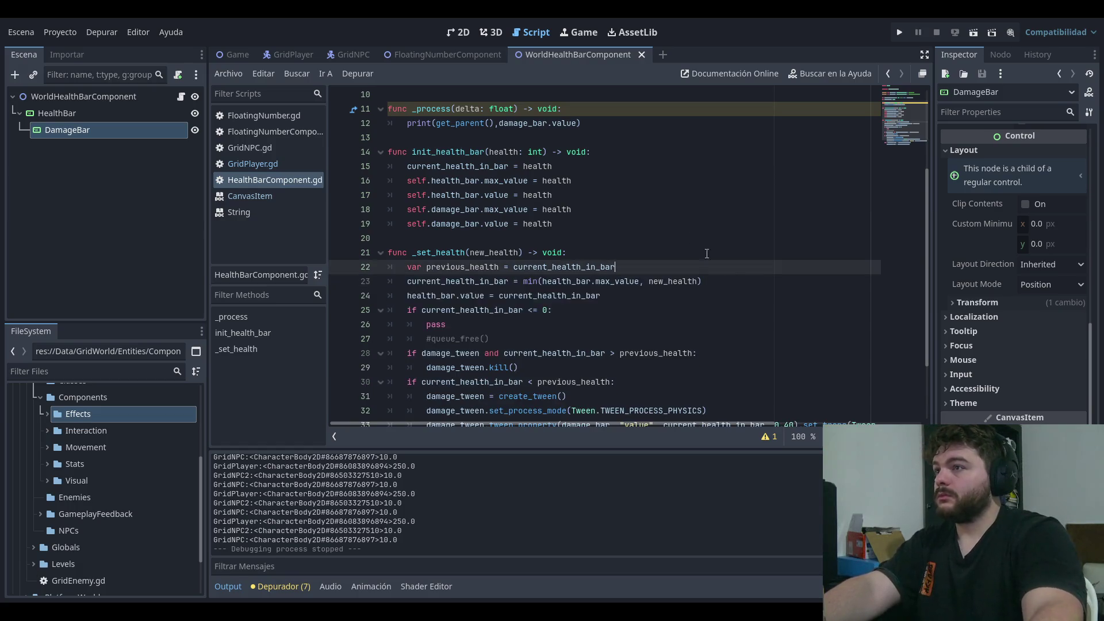
pyautogui.press('Up')
pyautogui.press('Up')
pyautogui.press('Up')
pyautogui.click(663, 259)
pyautogui.press('Up')
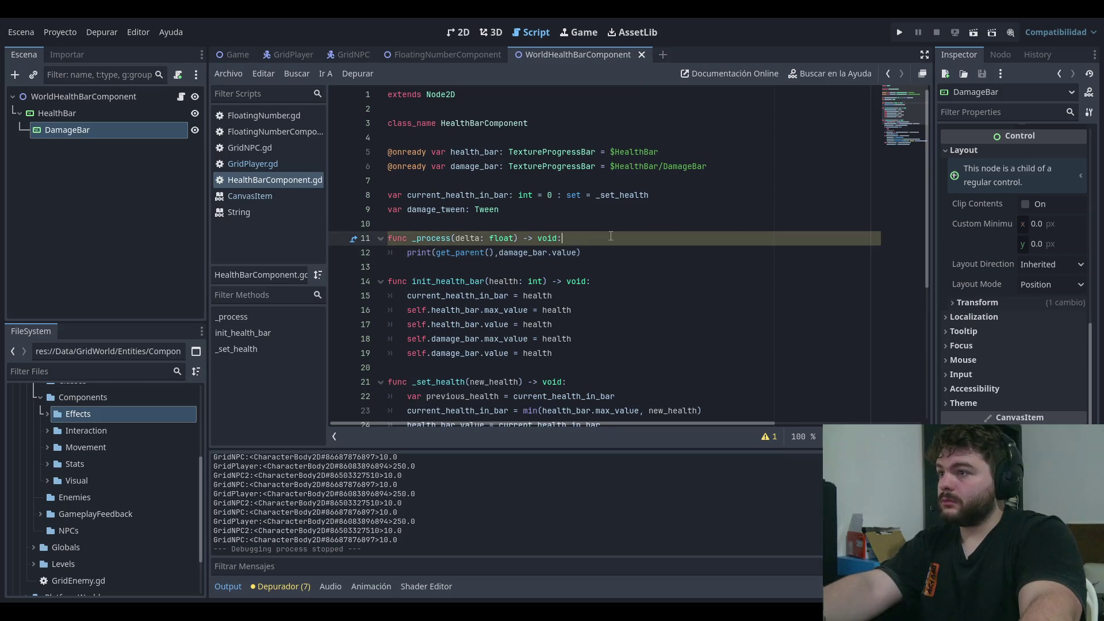
pyautogui.scroll(-2, 523, 190)
pyautogui.click(616, 163)
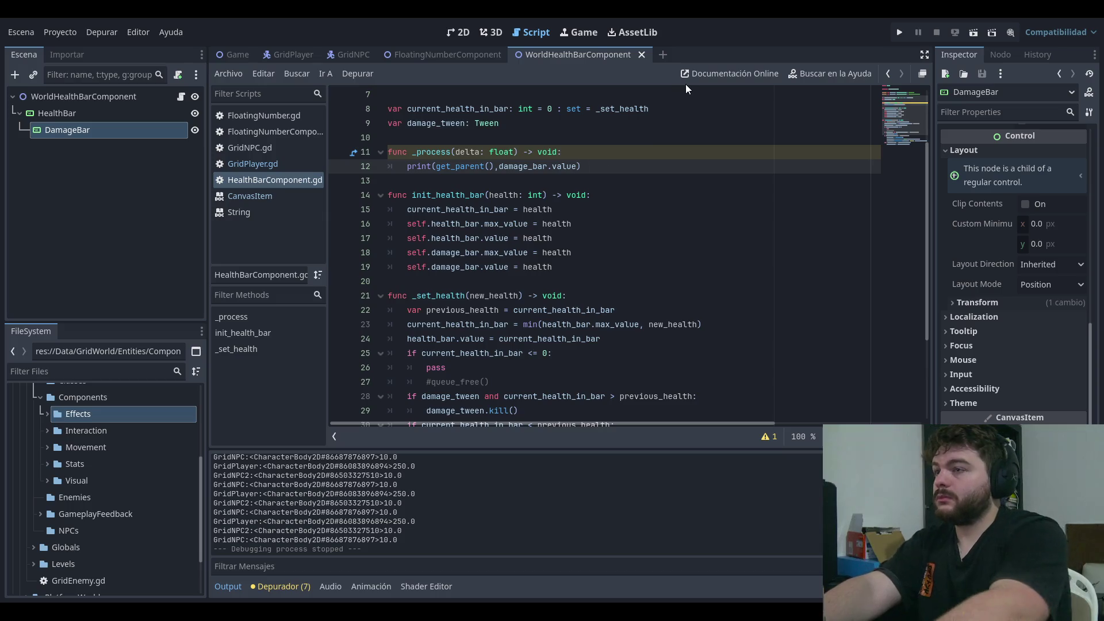
# - Print current_health_in_bar instead of damage_bar.value in _process, then test-run the game
pyautogui.press('BackSpace')
pyautogui.press('BackSpace')
pyautogui.press('BackSpace')
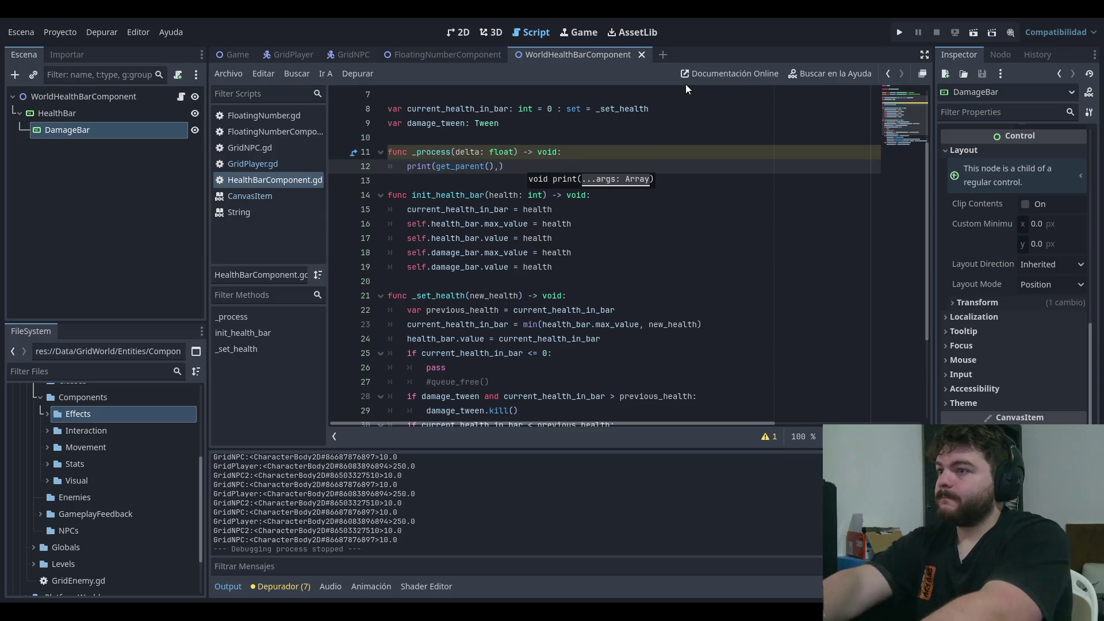
pyautogui.write('previous_')
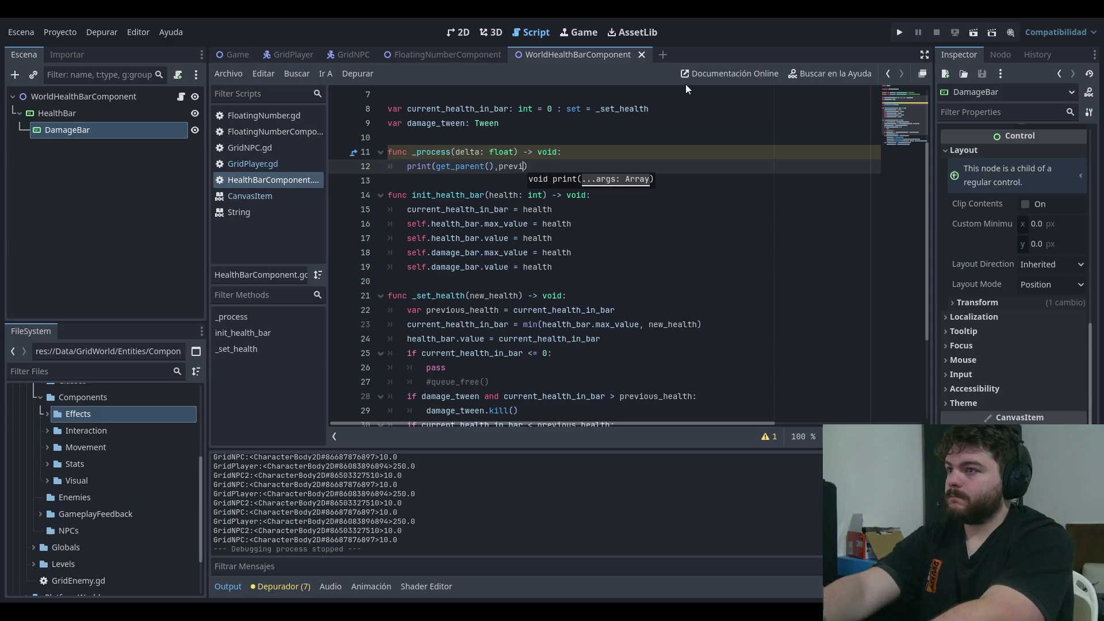
pyautogui.hotkey('ctrl', 'BackSpace')
pyautogui.write('current_health_in_bar')
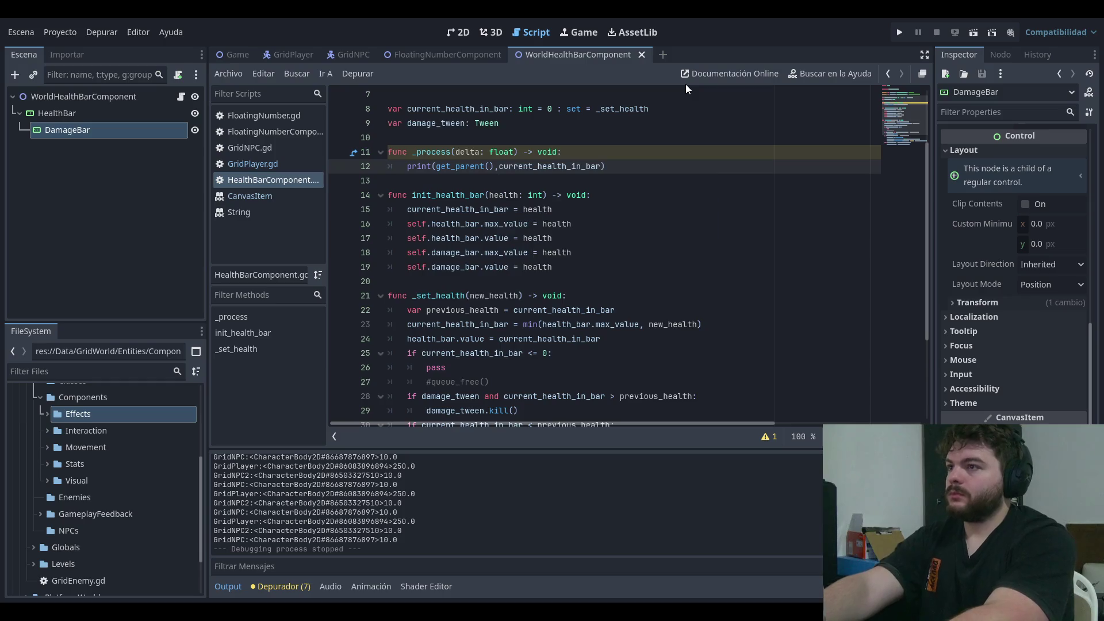
pyautogui.press('Return')
pyautogui.click(901, 33)
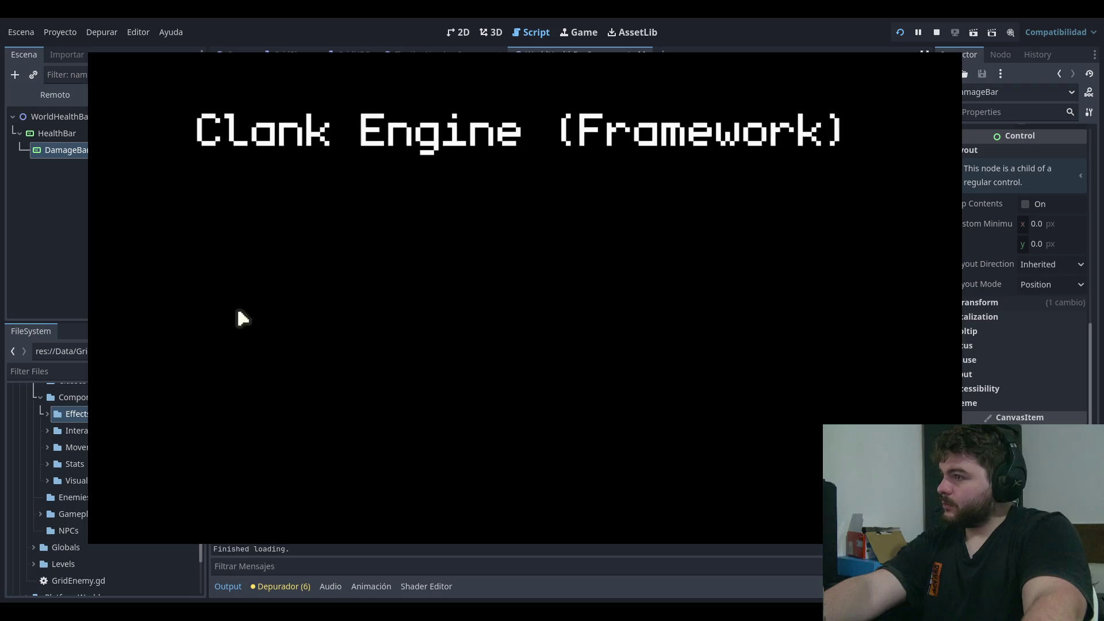
pyautogui.click(215, 288)
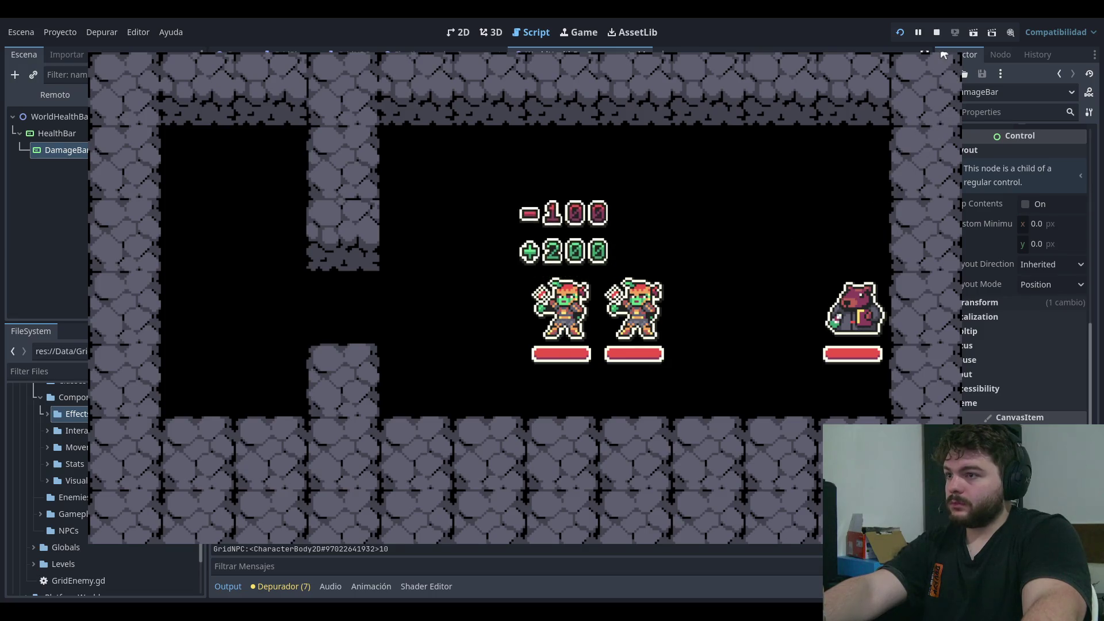
pyautogui.click(936, 32)
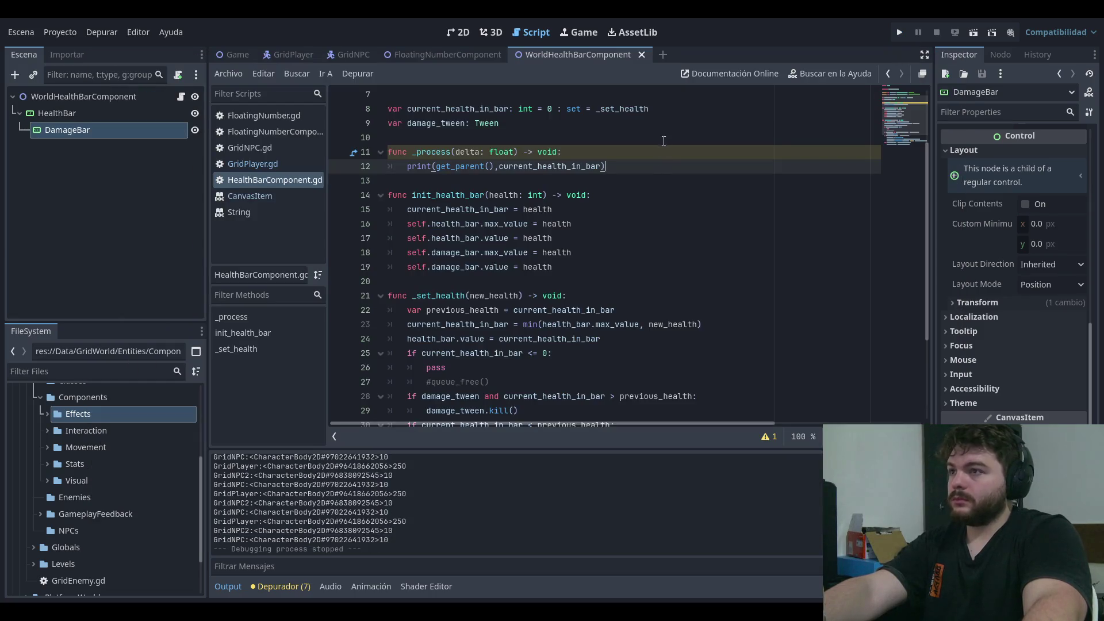
# - Change current_health_in_bar's starting value on line 8 from 0 to 9999
pyautogui.scroll(-3, 673, 216)
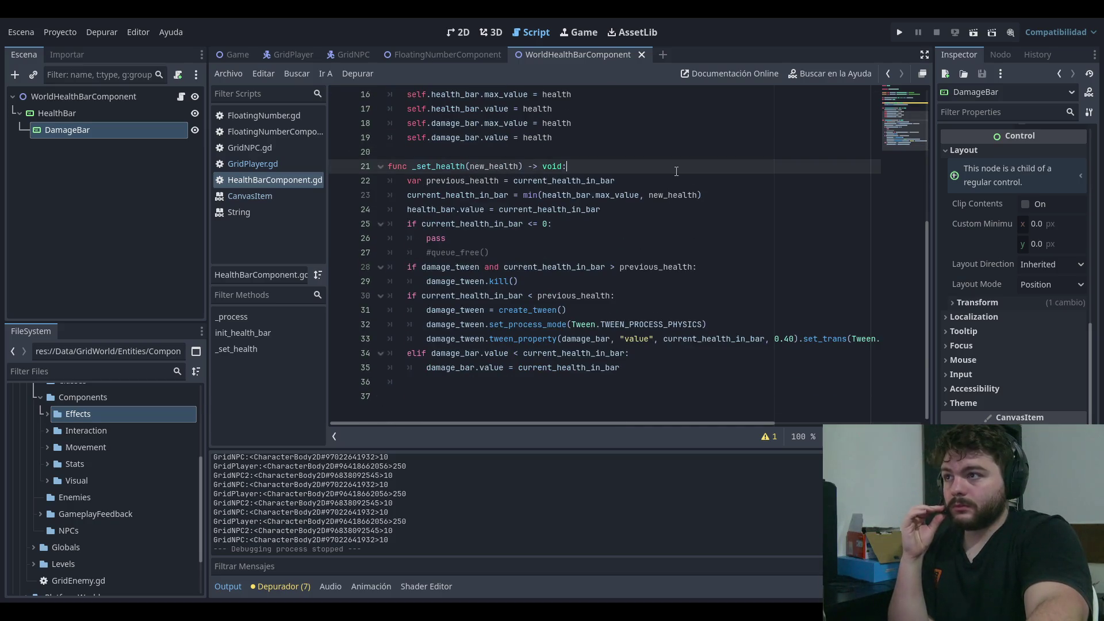
pyautogui.scroll(3, 684, 181)
pyautogui.scroll(1, 659, 143)
pyautogui.click(685, 153)
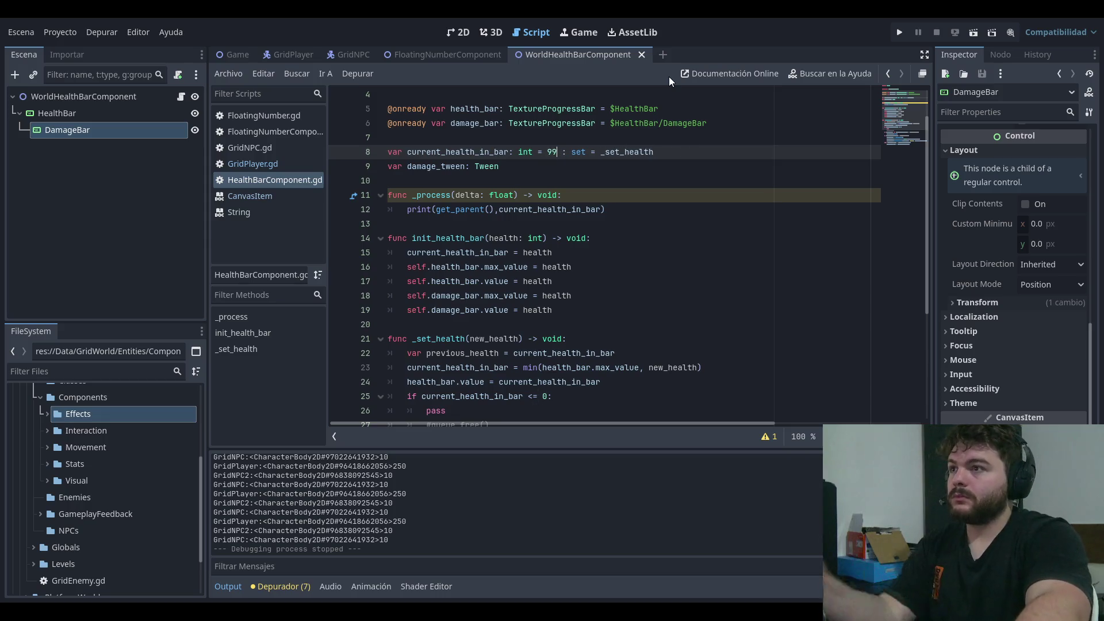
pyautogui.write('9999')
# - Run the game twice to check the health bars, stopping each run
pyautogui.click(897, 33)
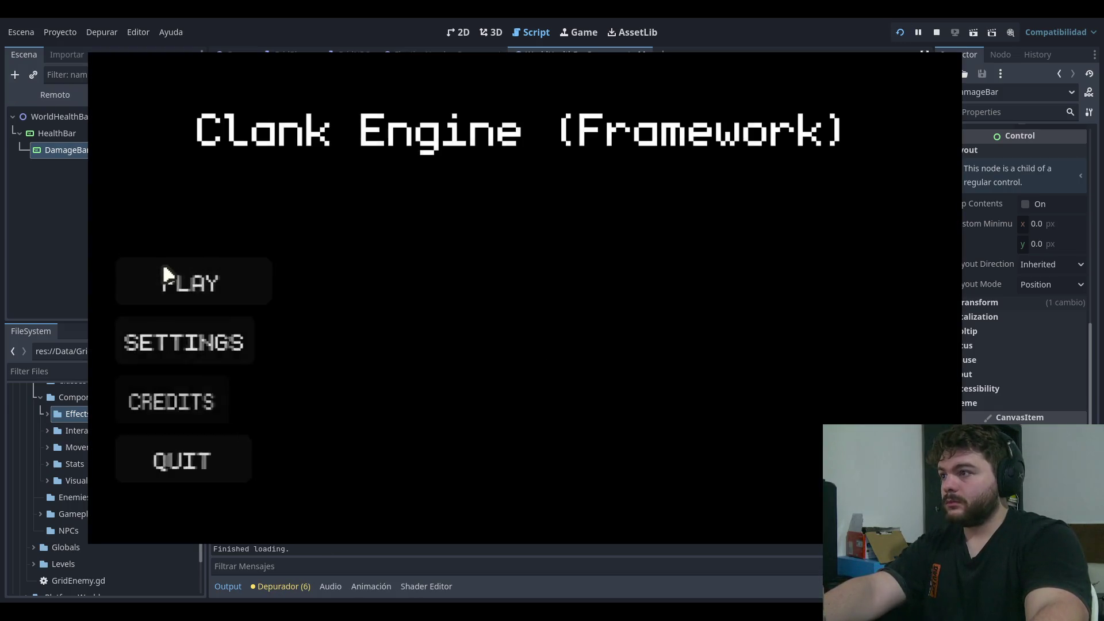
pyautogui.click(166, 276)
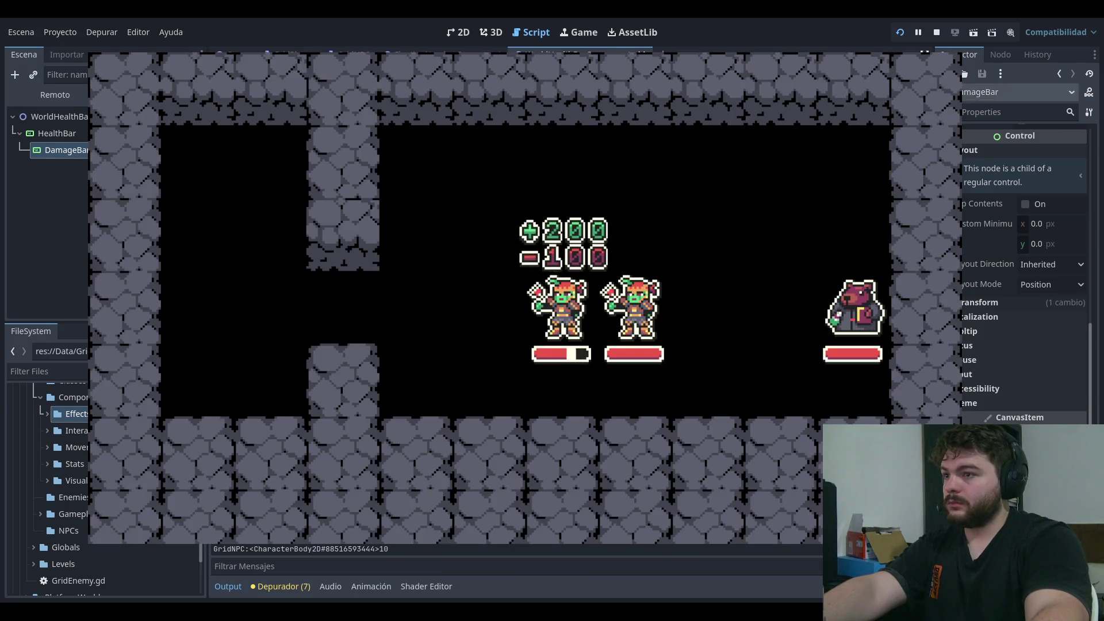
pyautogui.press('F8')
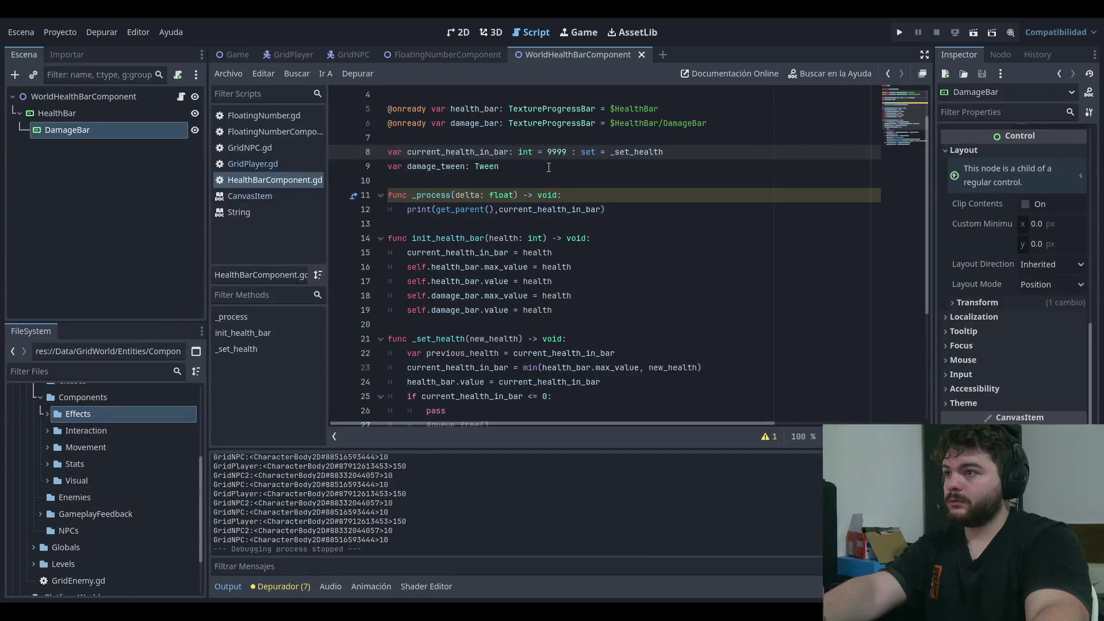
pyautogui.press('Down')
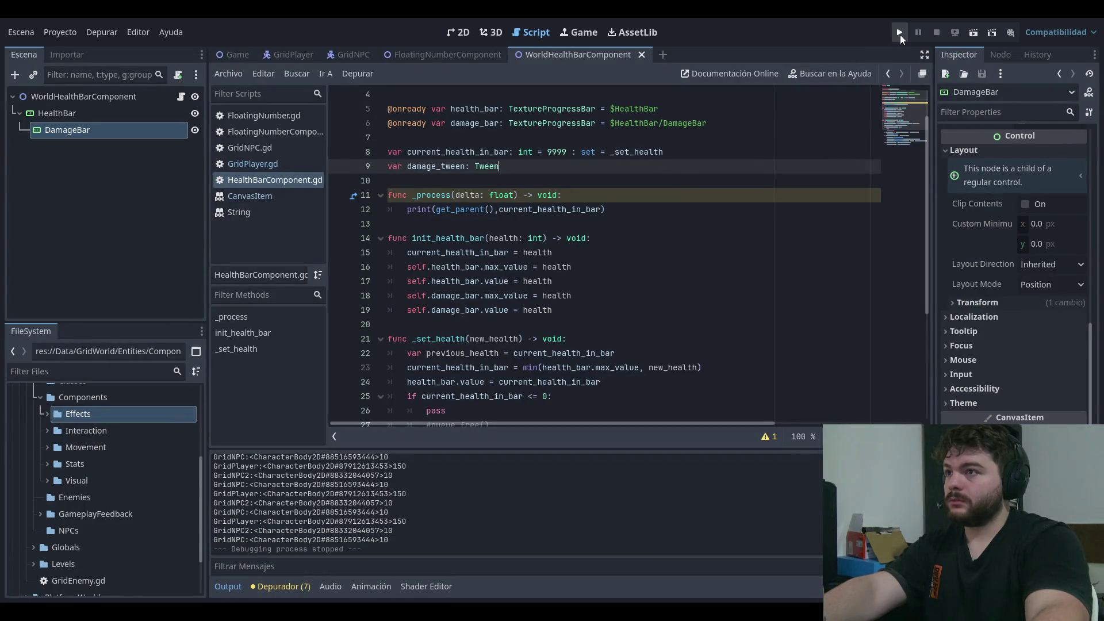
pyautogui.click(899, 33)
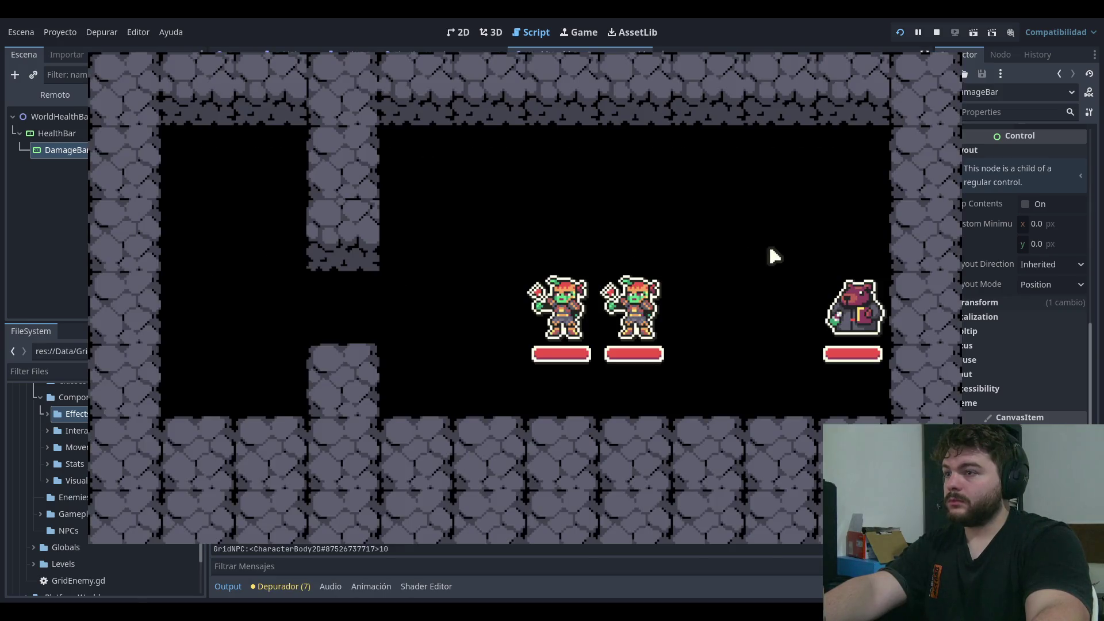
pyautogui.press('F8')
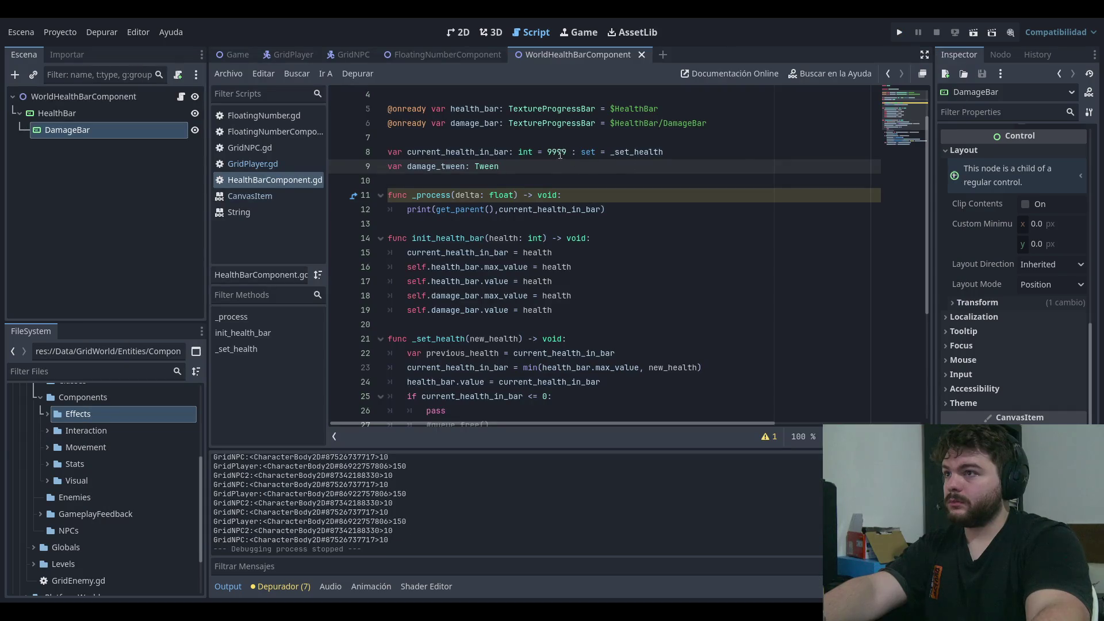
# - Change current_health_in_bar's starting value from 9999 to -1
pyautogui.doubleClick(556, 152)
pyautogui.write('-1')
pyautogui.click(695, 179)
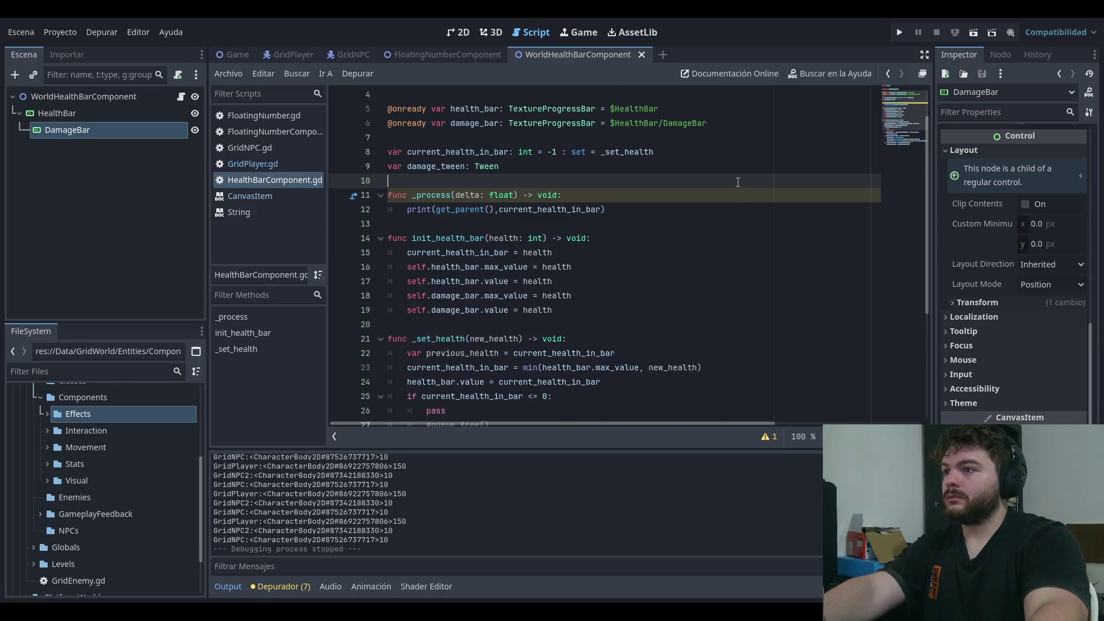
# - Review init_health_bar's max value line and the line clamping health to the maximum
pyautogui.scroll(-2, 737, 182)
pyautogui.click(683, 155)
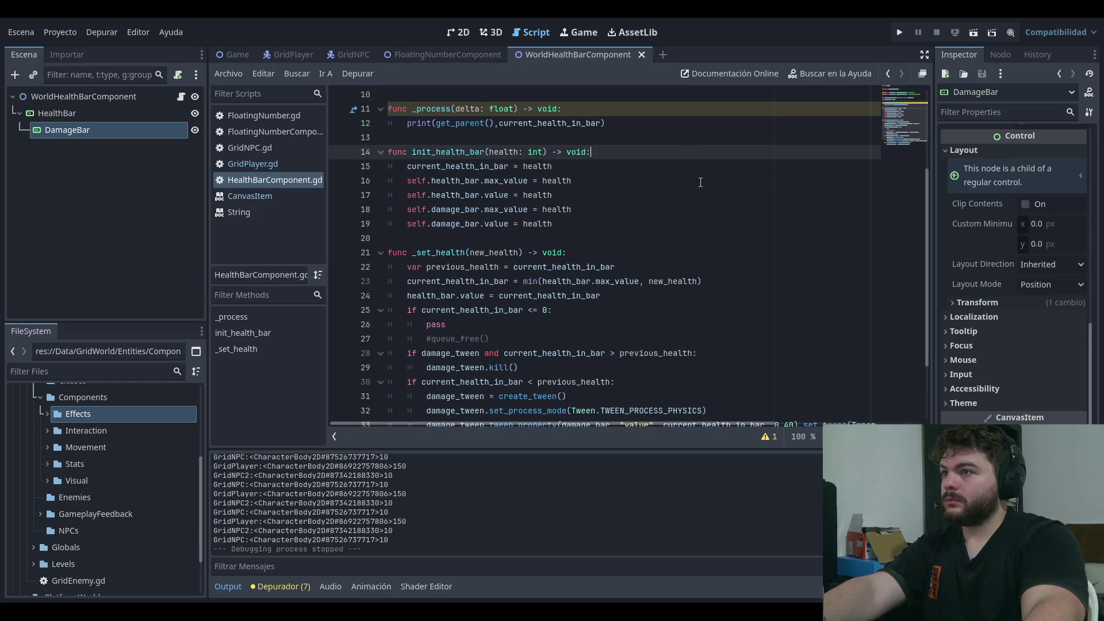
pyautogui.press('Down')
pyautogui.press('Down')
pyautogui.scroll(-1, 498, 223)
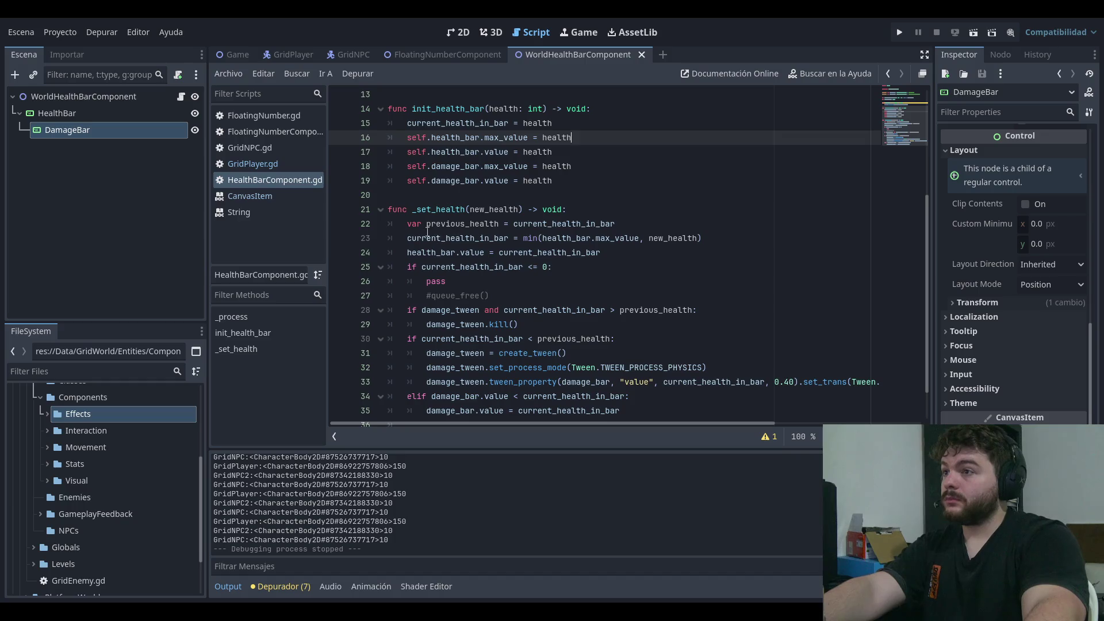
pyautogui.click(615, 224)
pyautogui.moveTo(408, 241)
pyautogui.mouseDown()
pyautogui.moveTo(552, 253)
pyautogui.moveTo(509, 238)
pyautogui.moveTo(693, 231)
pyautogui.mouseUp()
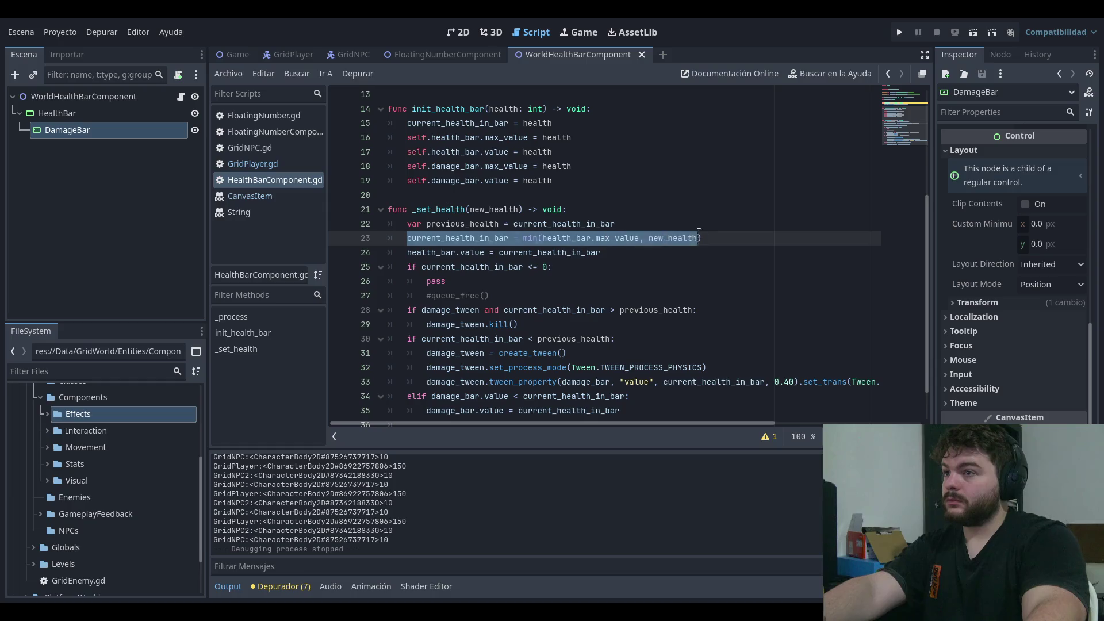
pyautogui.click(692, 232)
# - Move through the previous_health line, the end of init_health_bar and the _set_health header
pyautogui.click(661, 230)
pyautogui.click(661, 238)
pyautogui.click(657, 208)
pyautogui.click(690, 223)
pyautogui.click(721, 224)
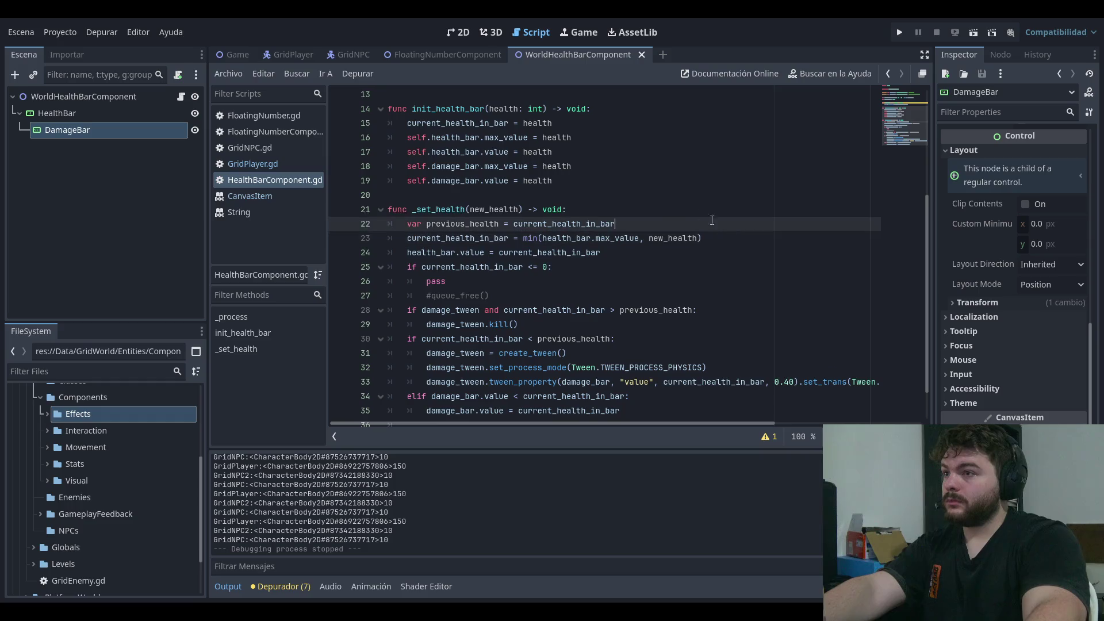
pyautogui.press('Up')
pyautogui.press('Up')
pyautogui.press('Up')
pyautogui.press('Down')
pyautogui.press('Down')
pyautogui.press('Down')
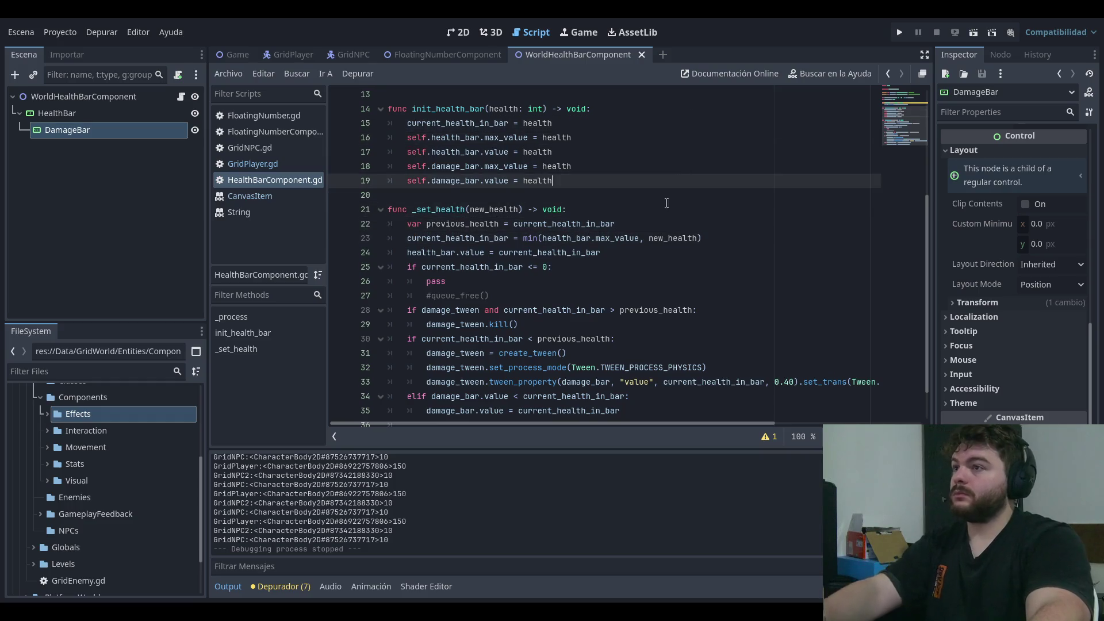
pyautogui.press('Down')
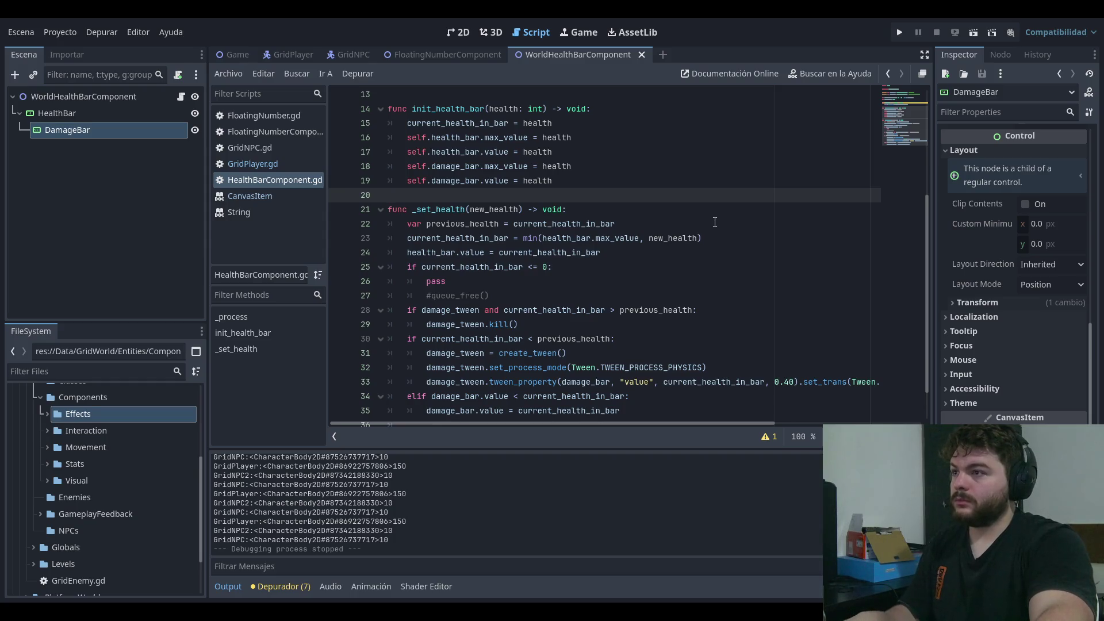
pyautogui.click(717, 224)
pyautogui.press('Up')
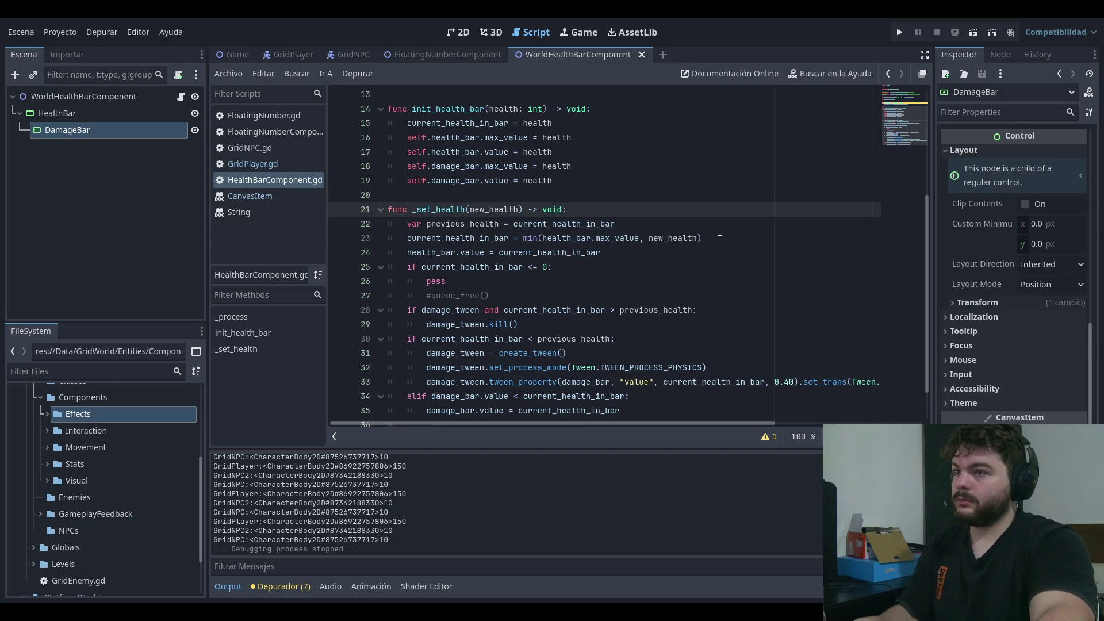
pyautogui.press('Down')
pyautogui.scroll(1, 716, 233)
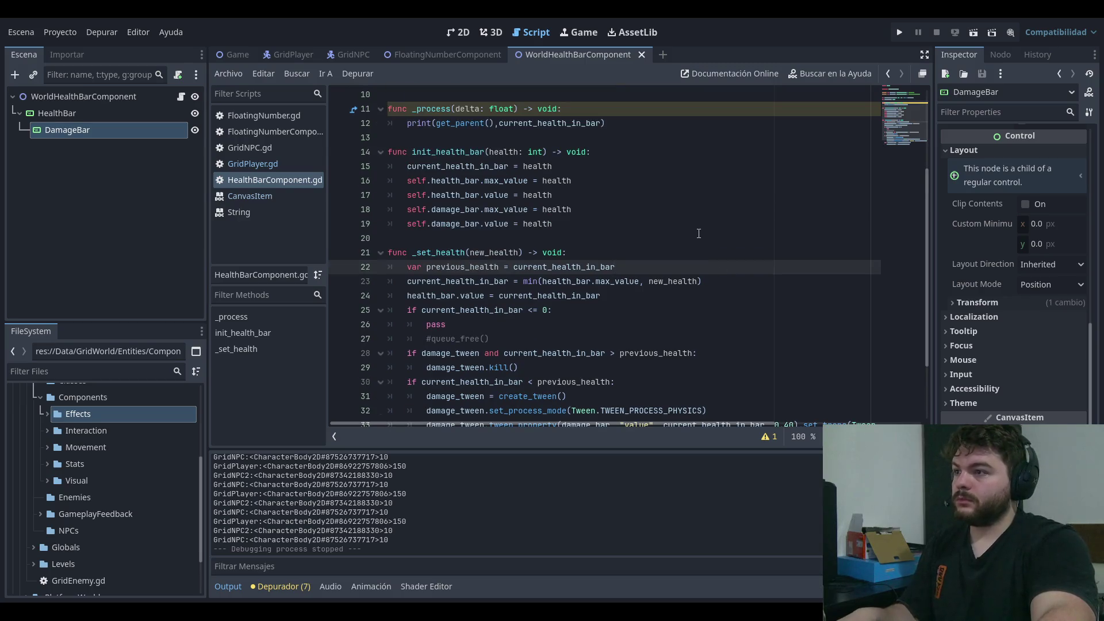
# - Inspect the health bar value assignment and the line capping health at max_value
pyautogui.tripleClick(407, 299)
pyautogui.press('End')
pyautogui.moveTo(416, 298); pyautogui.dragTo(601, 295)
pyautogui.press('End')
pyautogui.moveTo(477, 296); pyautogui.dragTo(601, 295)
pyautogui.press('End')
pyautogui.doubleClick(564, 267)
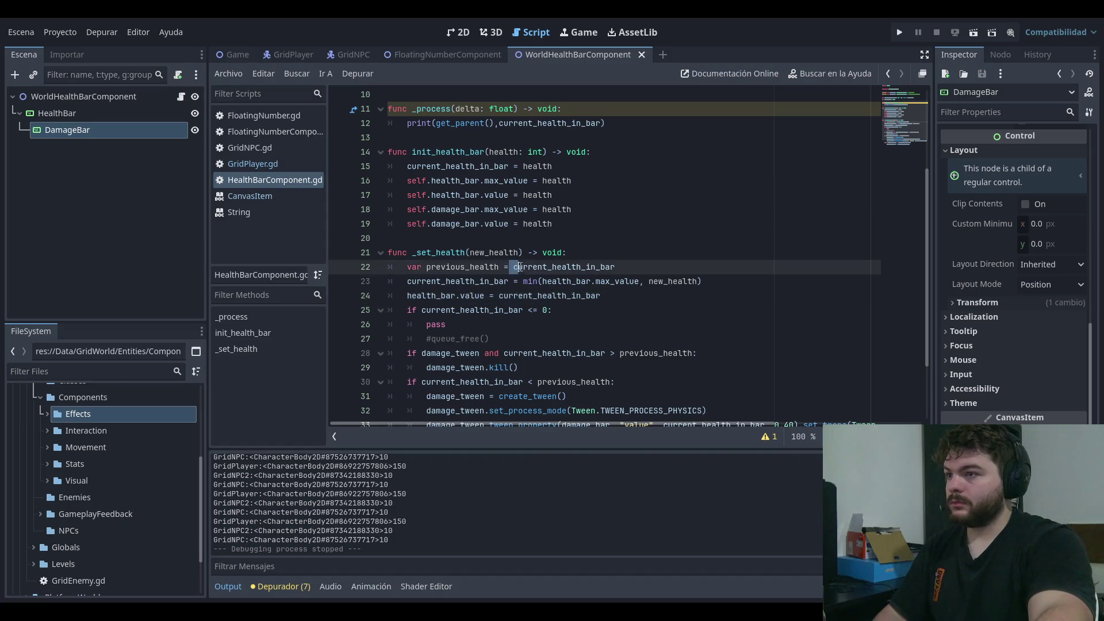
pyautogui.click(428, 281)
pyautogui.moveTo(428, 281); pyautogui.dragTo(702, 281)
pyautogui.click(470, 281)
pyautogui.hotkey('shift', 'Up')
pyautogui.press('End')
pyautogui.moveTo(407, 295); pyautogui.dragTo(601, 296)
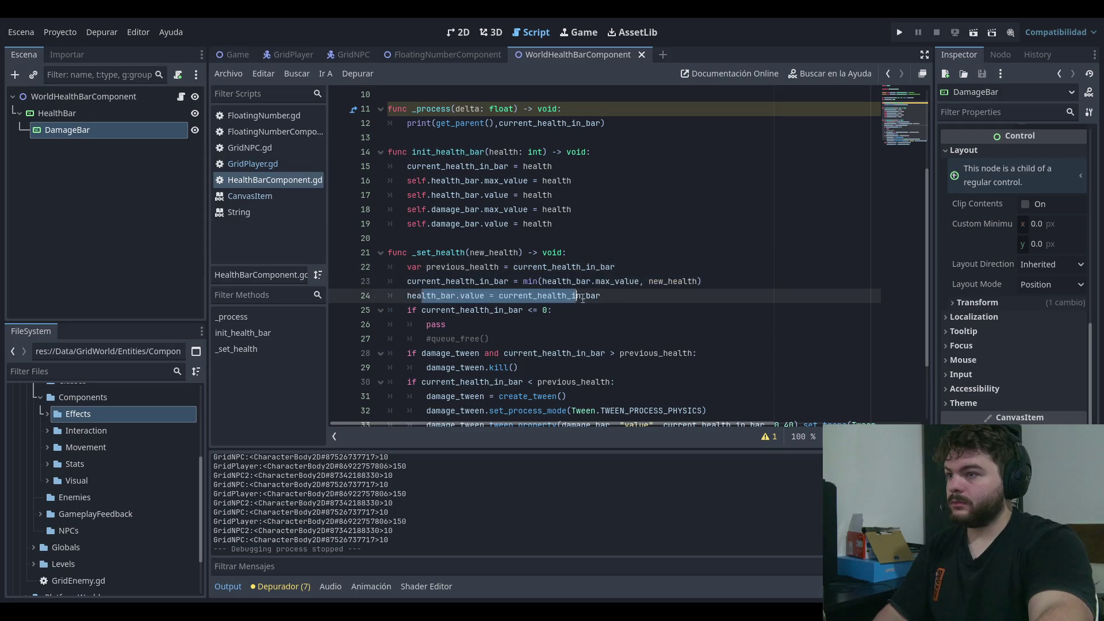
pyautogui.press('End')
# - Inspect the tween kill condition line further down the script
pyautogui.scroll(-1, 551, 280)
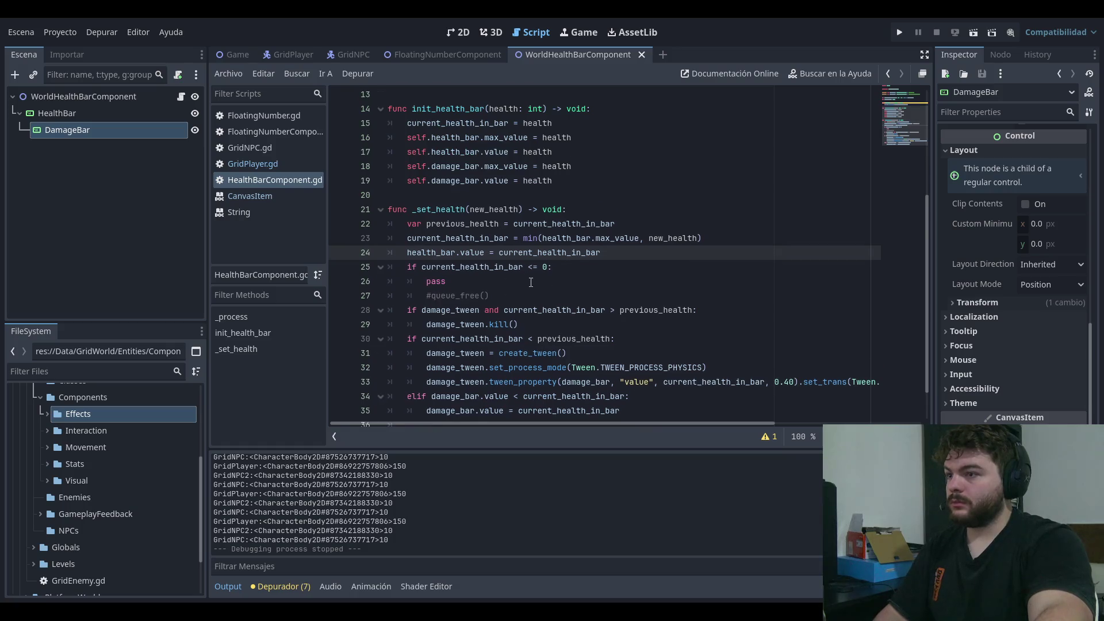
pyautogui.scroll(-1, 531, 282)
pyautogui.moveTo(607, 426)
pyautogui.mouseDown()
pyautogui.moveTo(632, 424)
pyautogui.moveTo(608, 429)
pyautogui.mouseUp()
pyautogui.moveTo(407, 267); pyautogui.dragTo(756, 265)
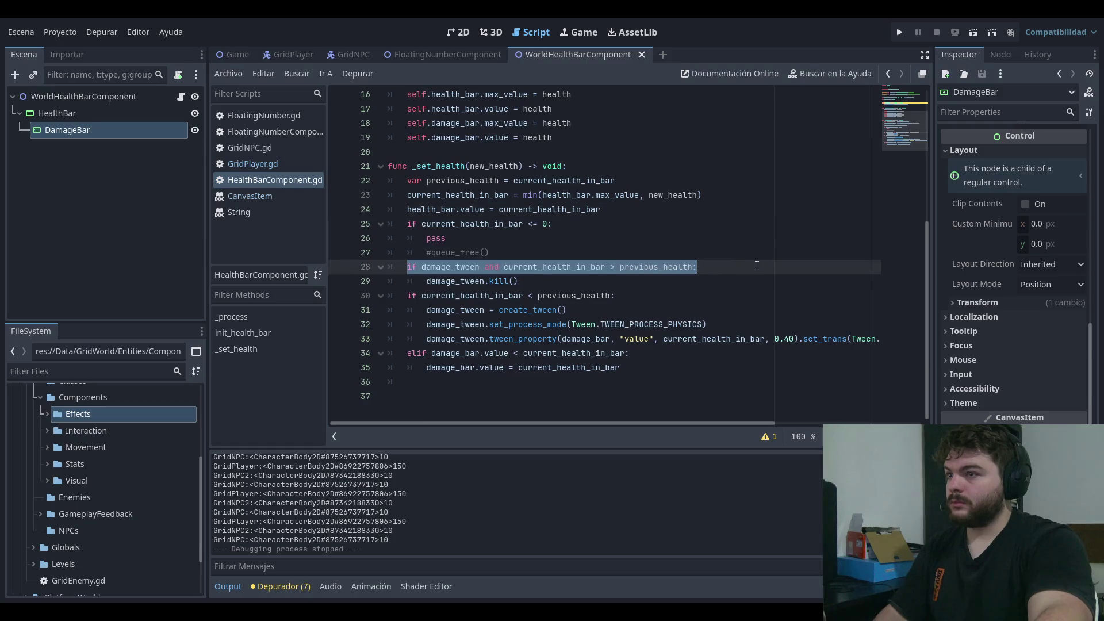
pyautogui.click(757, 266)
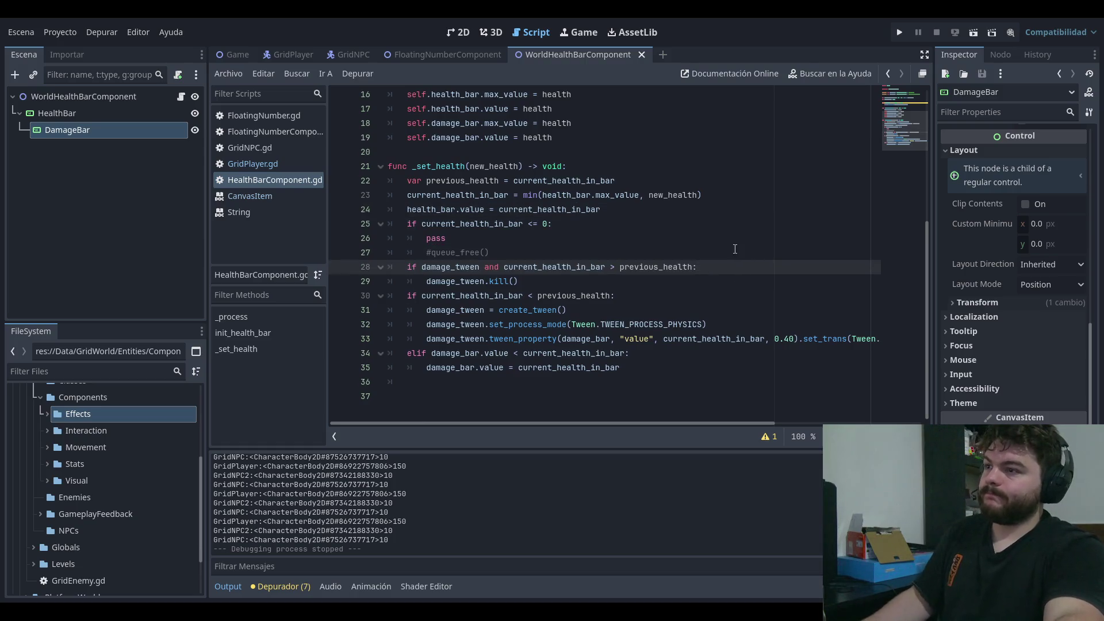
# - Playtest the game from its main menu, then stop it and return to the health bar script
pyautogui.click(899, 33)
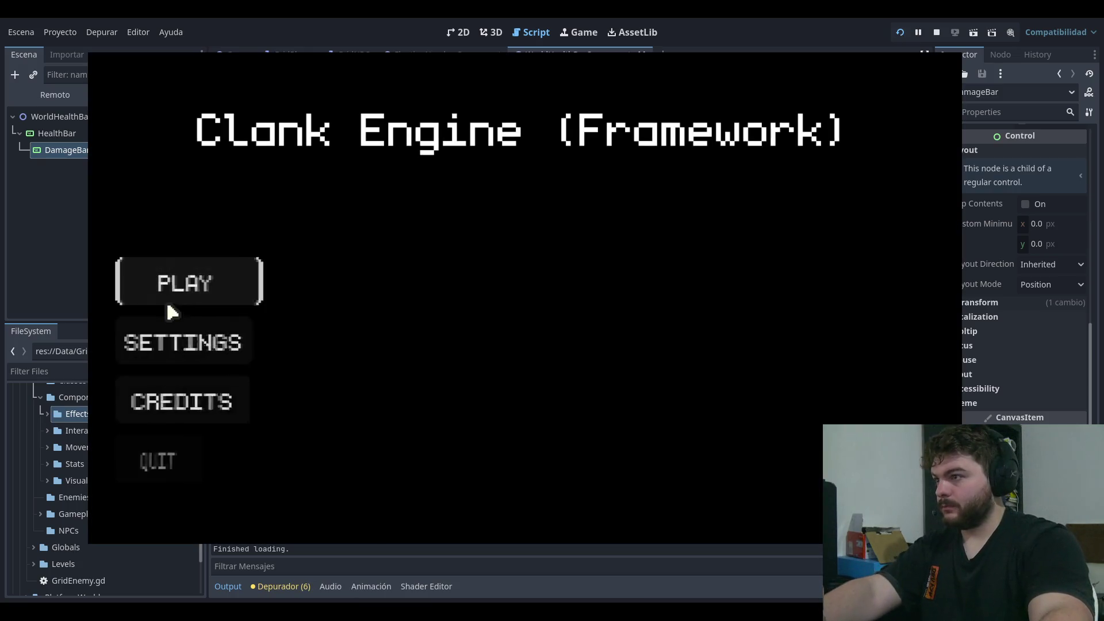
pyautogui.click(172, 299)
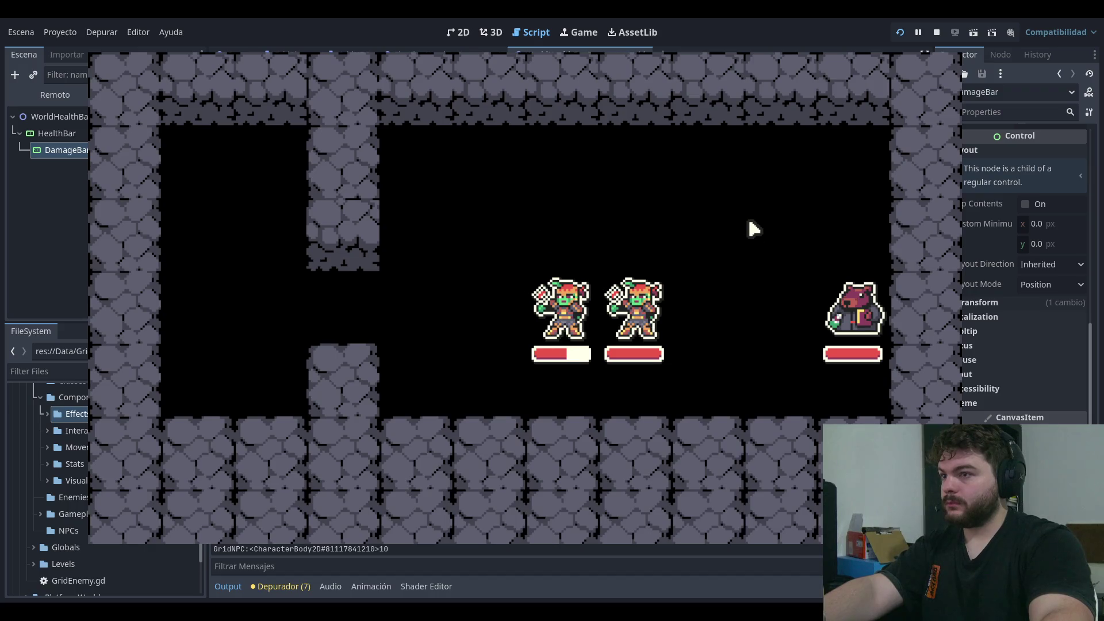
pyautogui.click(936, 32)
pyautogui.click(631, 162)
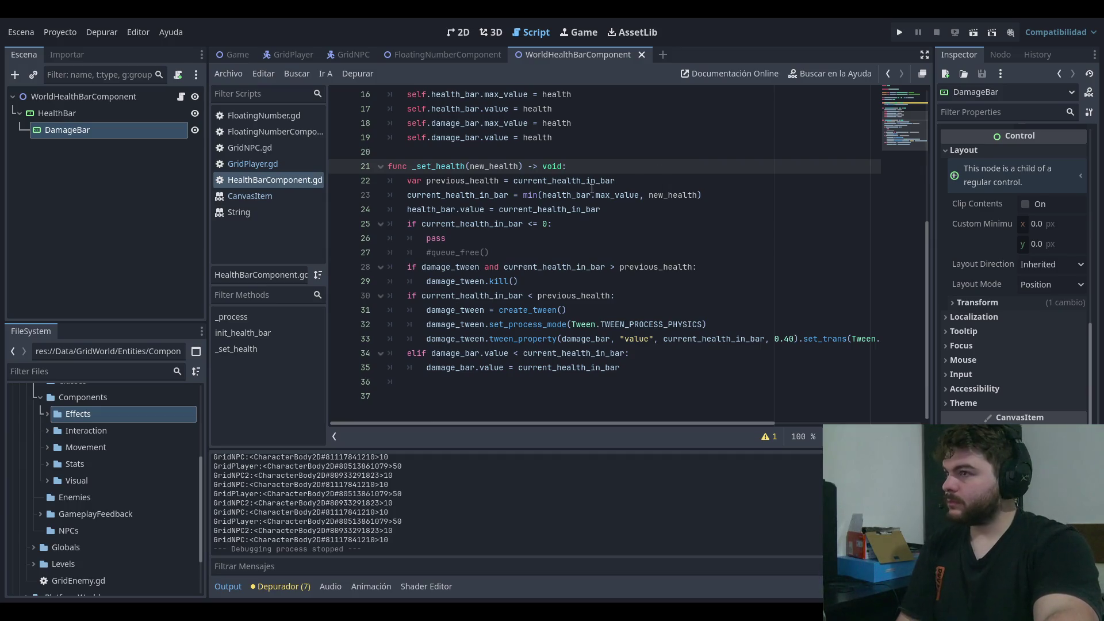
# - Change current_health_in_bar's starting value from -1 to 1 and run the game
pyautogui.scroll(3, 680, 195)
pyautogui.moveTo(556, 110); pyautogui.dragTo(547, 111)
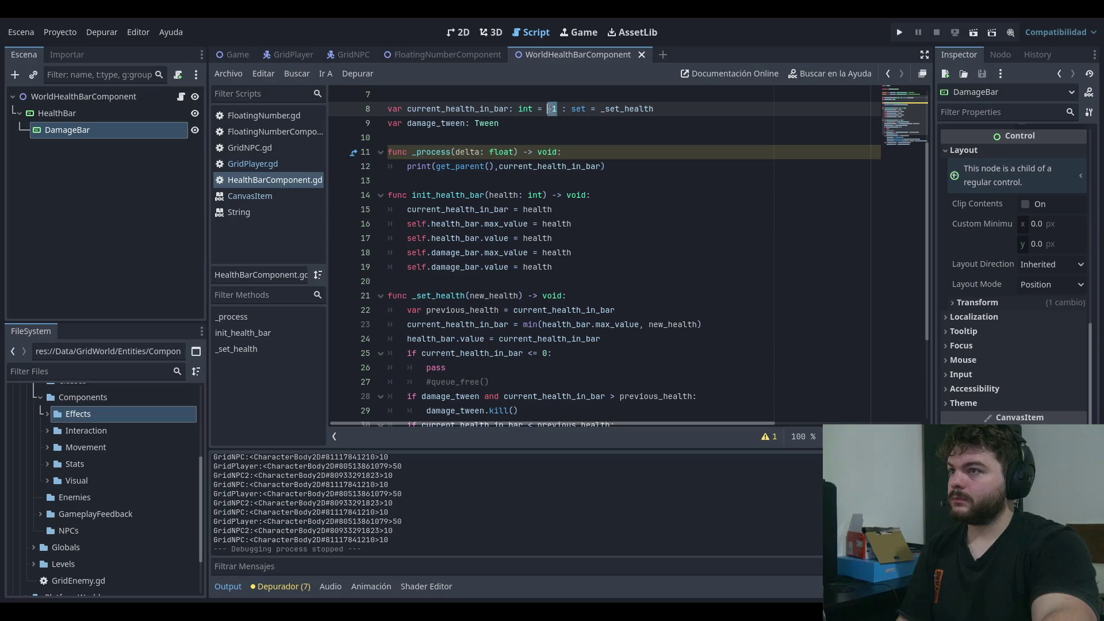
pyautogui.write('1')
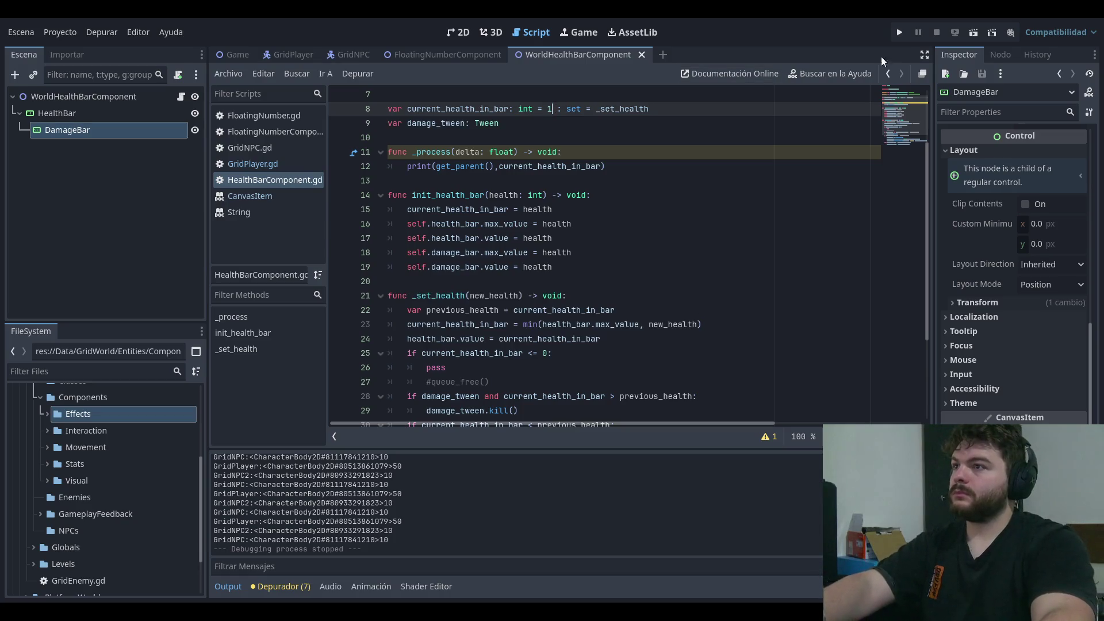
pyautogui.click(902, 33)
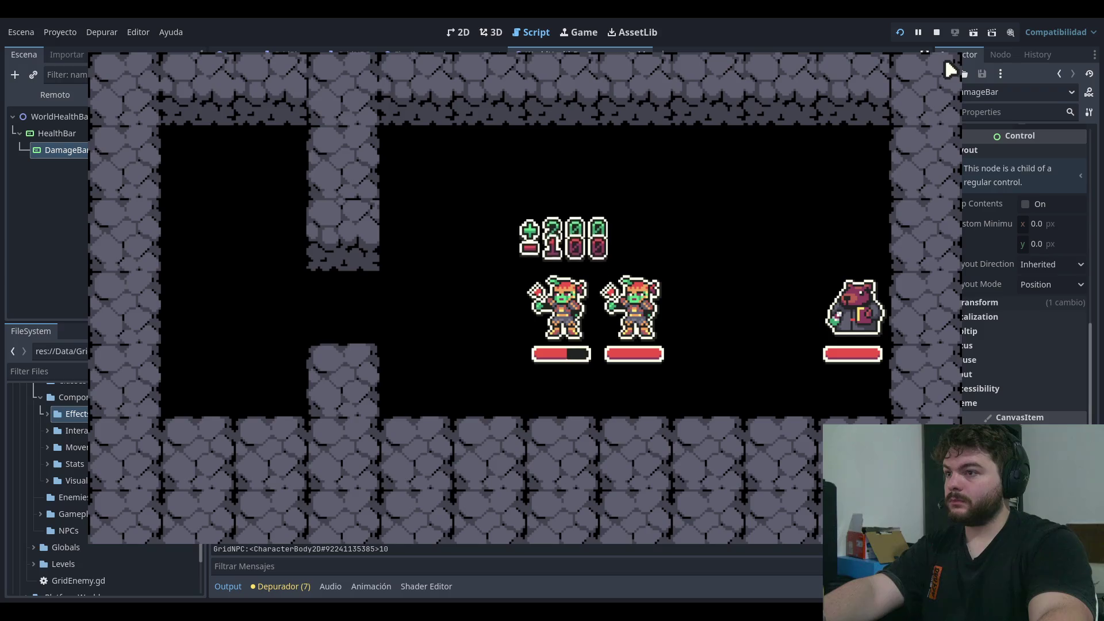
# - Close the game and go back over _process and the starting value on line 8
pyautogui.press('F8')
pyautogui.click(671, 155)
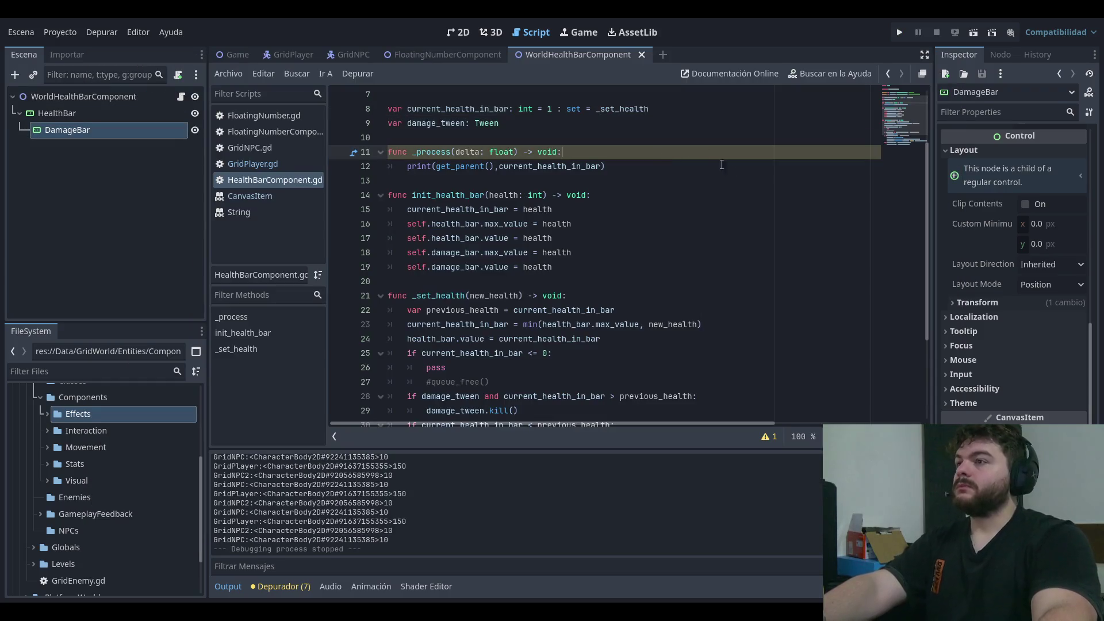
pyautogui.press('Down')
pyautogui.press('Down')
pyautogui.press('Up')
pyautogui.press('Up')
pyautogui.press('Up')
pyautogui.click(552, 109)
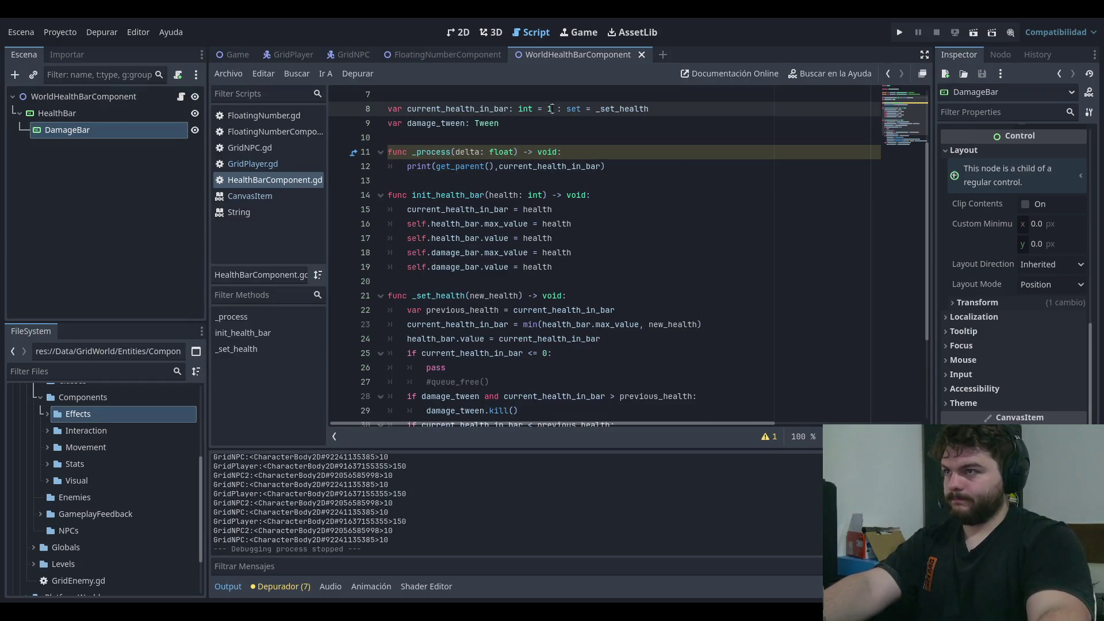
pyautogui.press('Down')
pyautogui.press('Down')
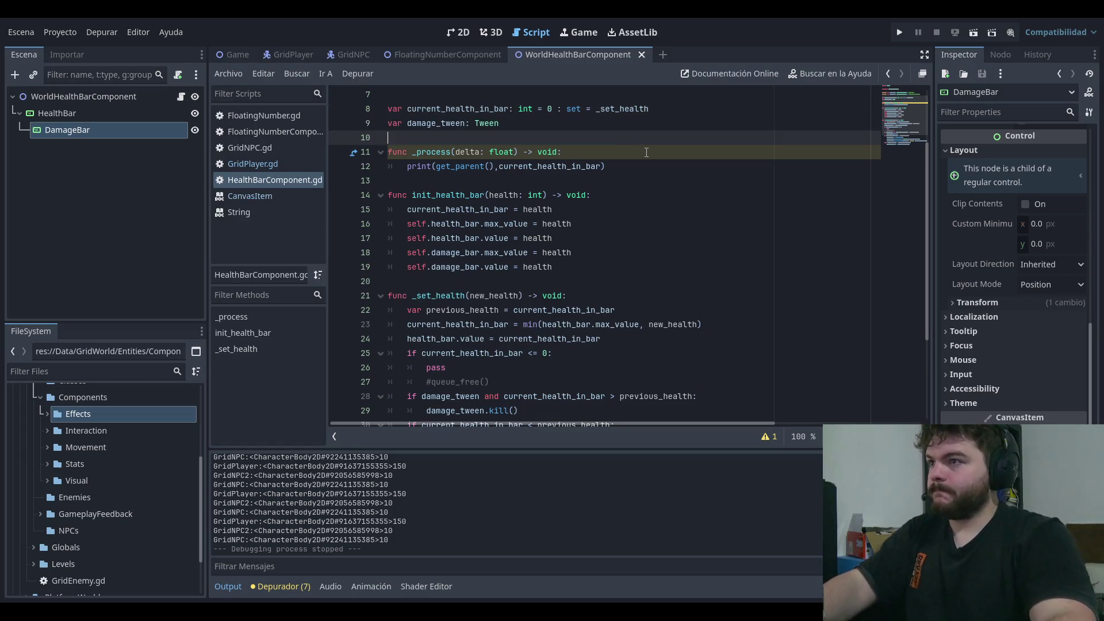
# - Move the four health_bar/damage_bar max and value lines above current_health_in_bar = health
pyautogui.press('Down')
pyautogui.press('Down')
pyautogui.press('Down')
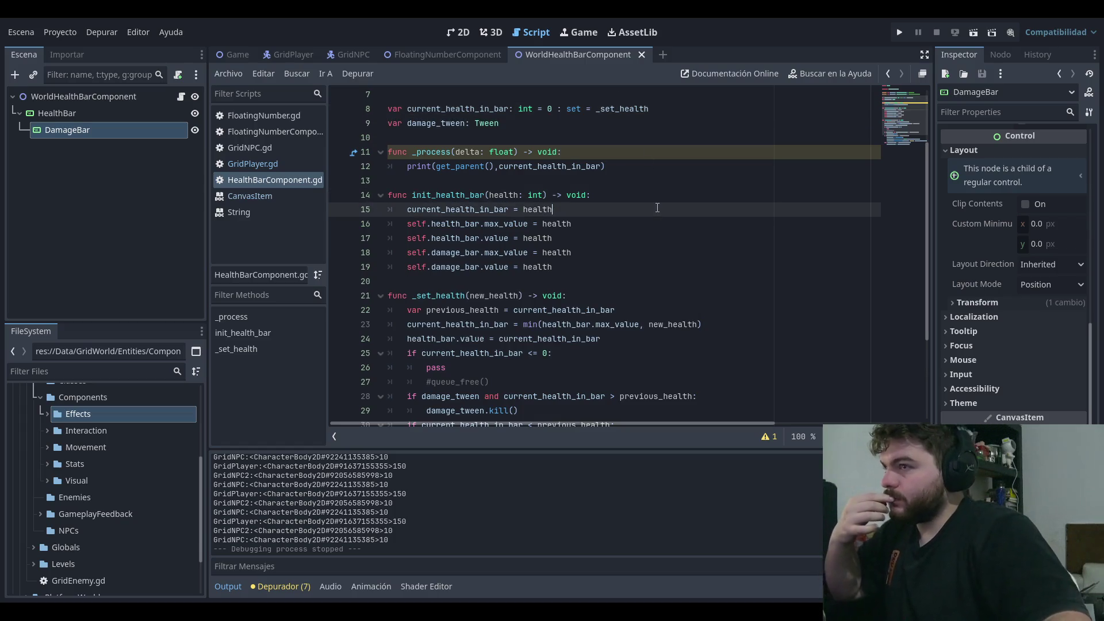
pyautogui.click(654, 196)
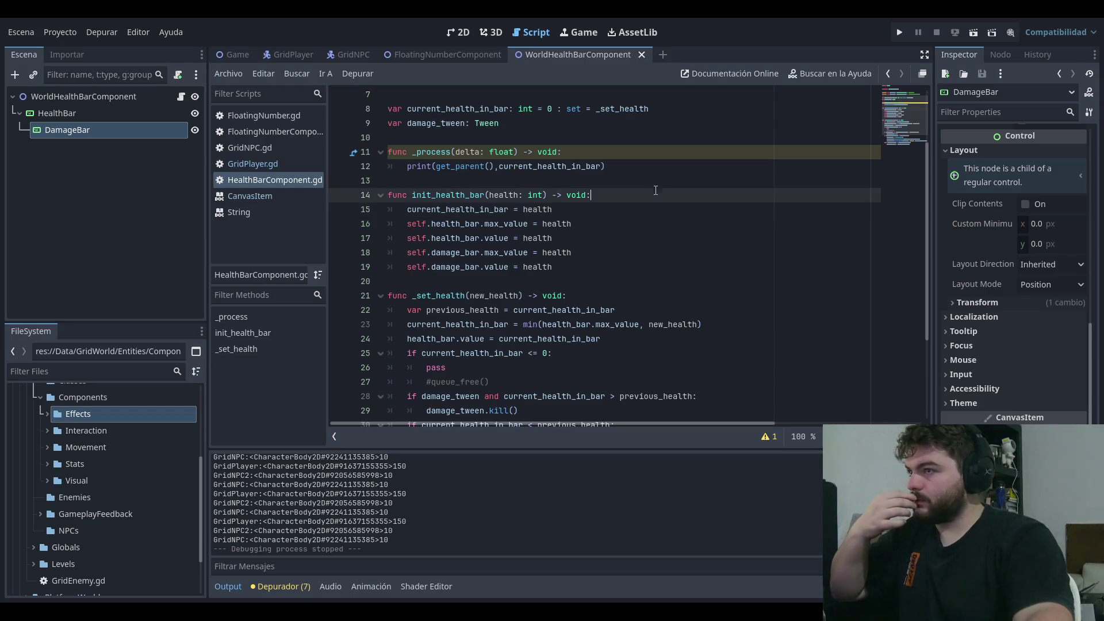
pyautogui.click(682, 206)
pyautogui.click(646, 224)
pyautogui.moveTo(557, 267)
pyautogui.mouseDown()
pyautogui.moveTo(402, 225)
pyautogui.moveTo(312, 230)
pyautogui.mouseUp()
pyautogui.hotkey('ctrl', 'c')
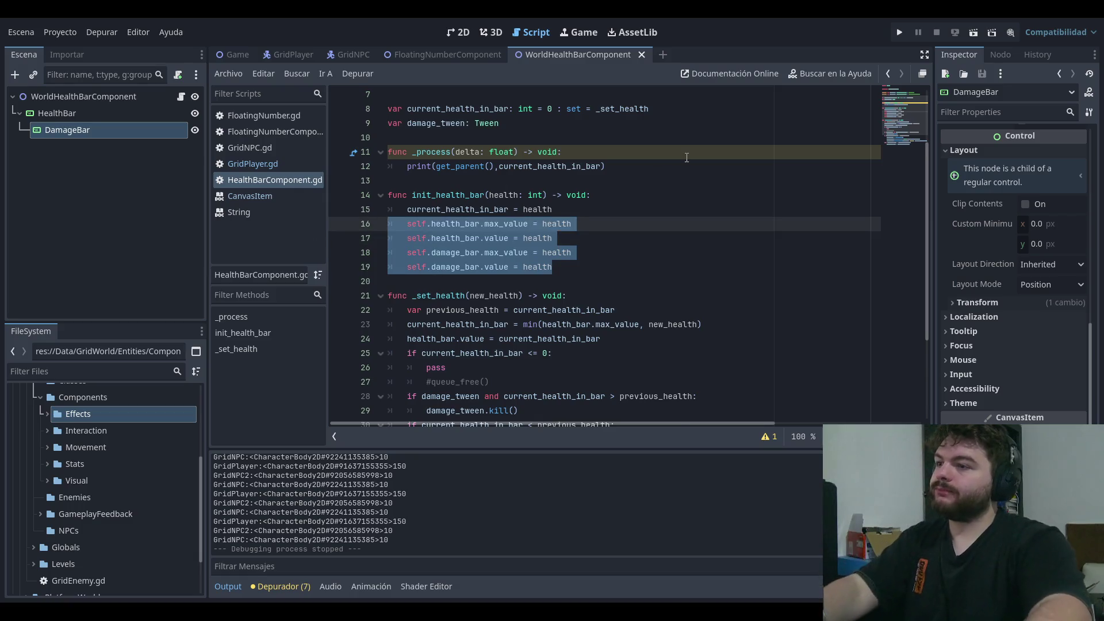
pyautogui.press('BackSpace')
pyautogui.press('BackSpace')
pyautogui.click(523, 209)
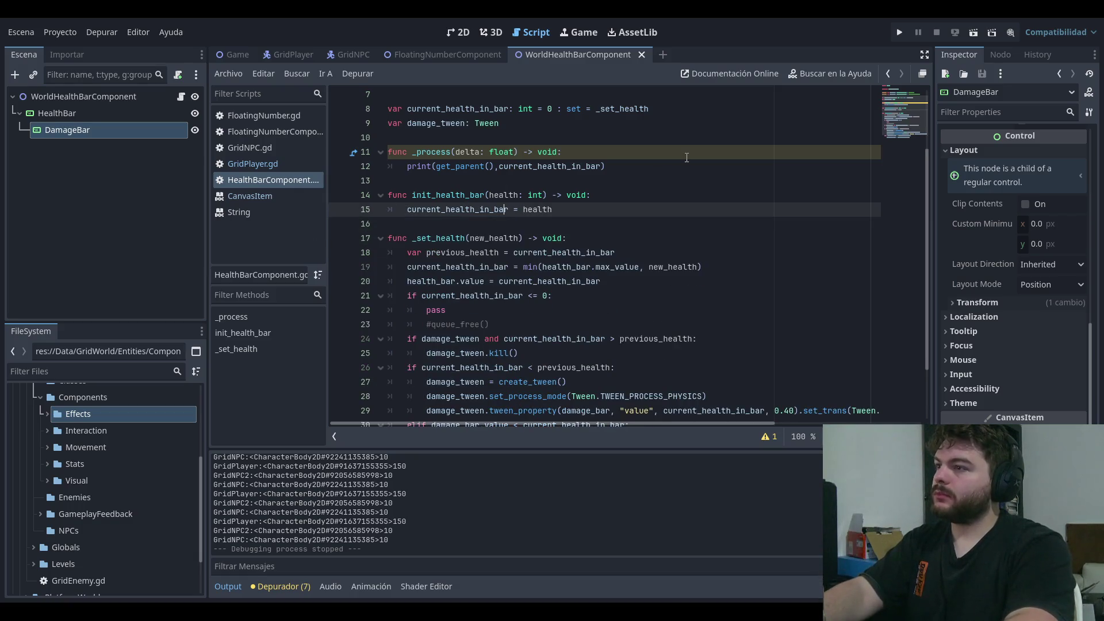
pyautogui.press('Return')
pyautogui.press('Up')
pyautogui.hotkey('ctrl', 'v')
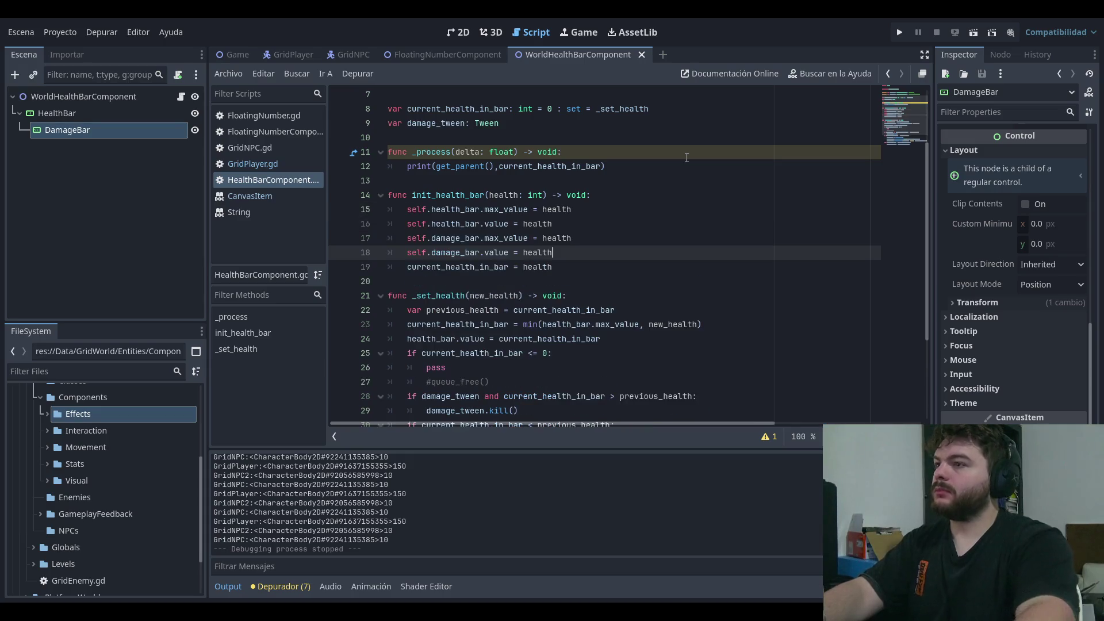
# - Run the game to test the reordered setup, stop it, and run it again
pyautogui.click(722, 180)
pyautogui.click(902, 34)
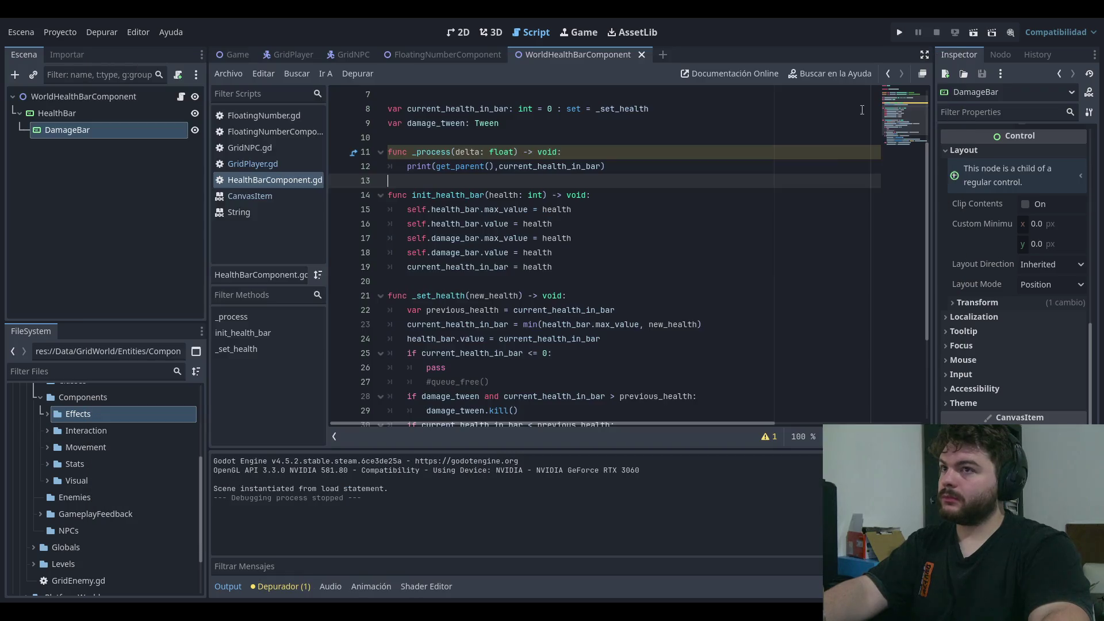
pyautogui.click(703, 260)
pyautogui.scroll(-2, 761, 235)
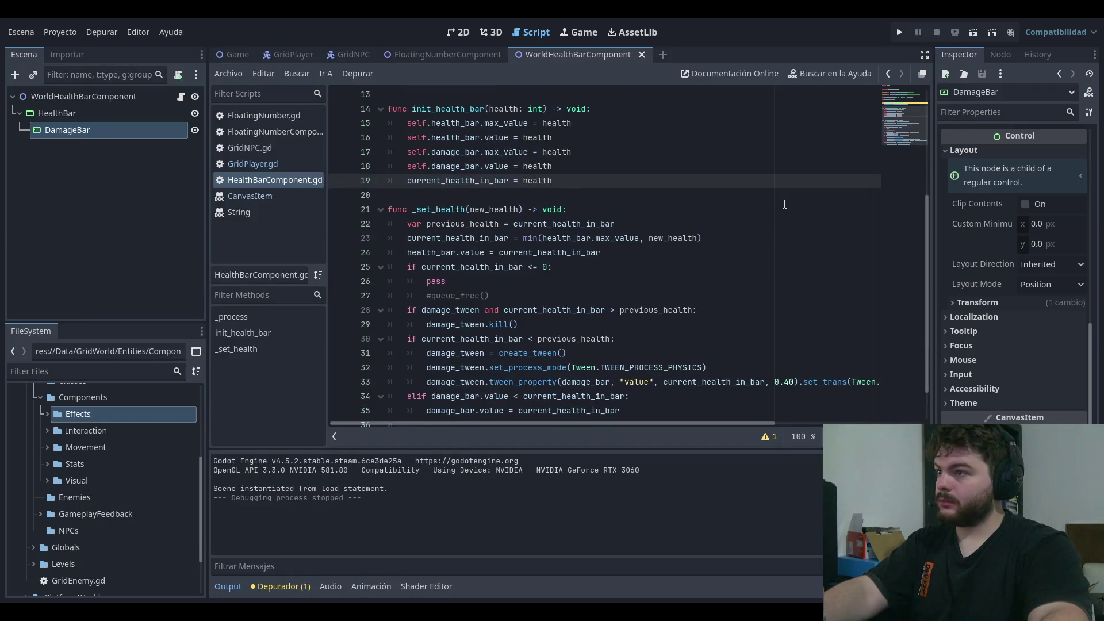
pyautogui.click(893, 97)
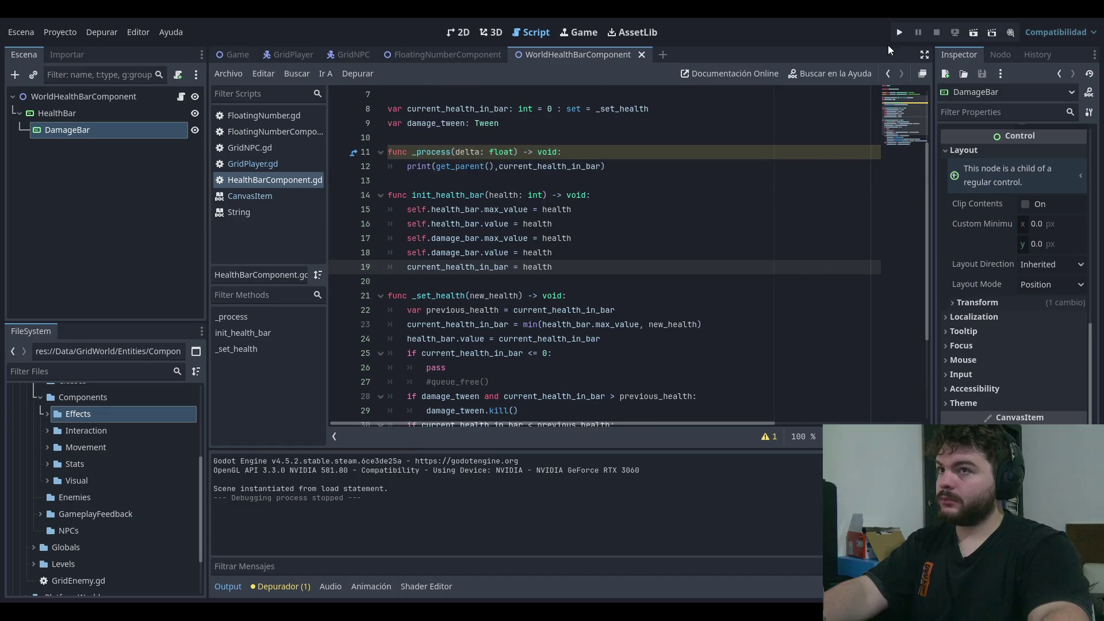
pyautogui.click(900, 34)
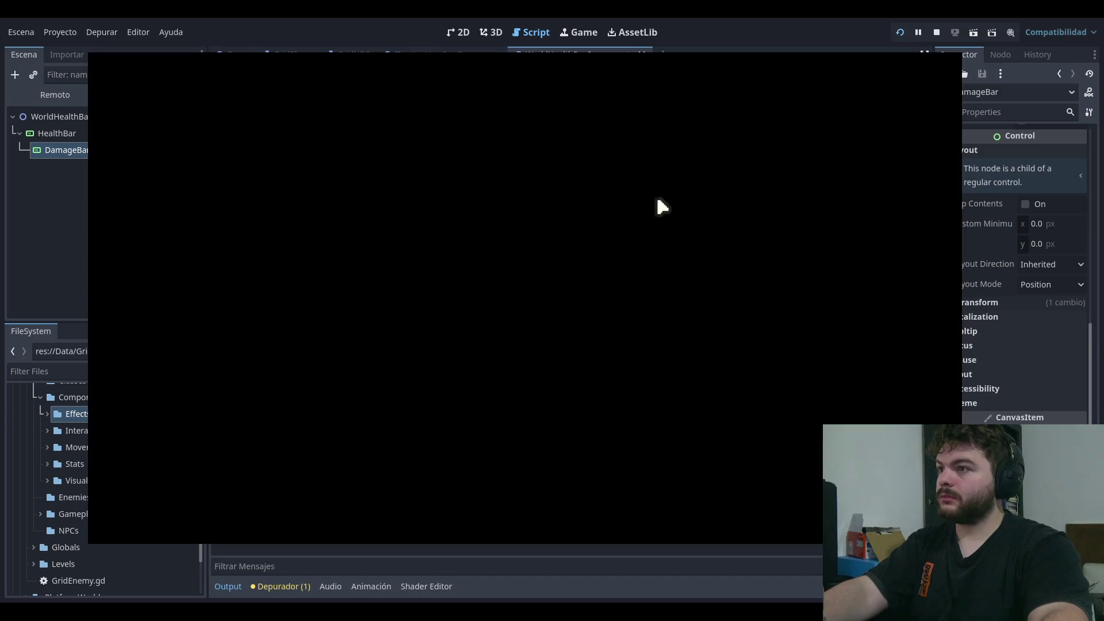
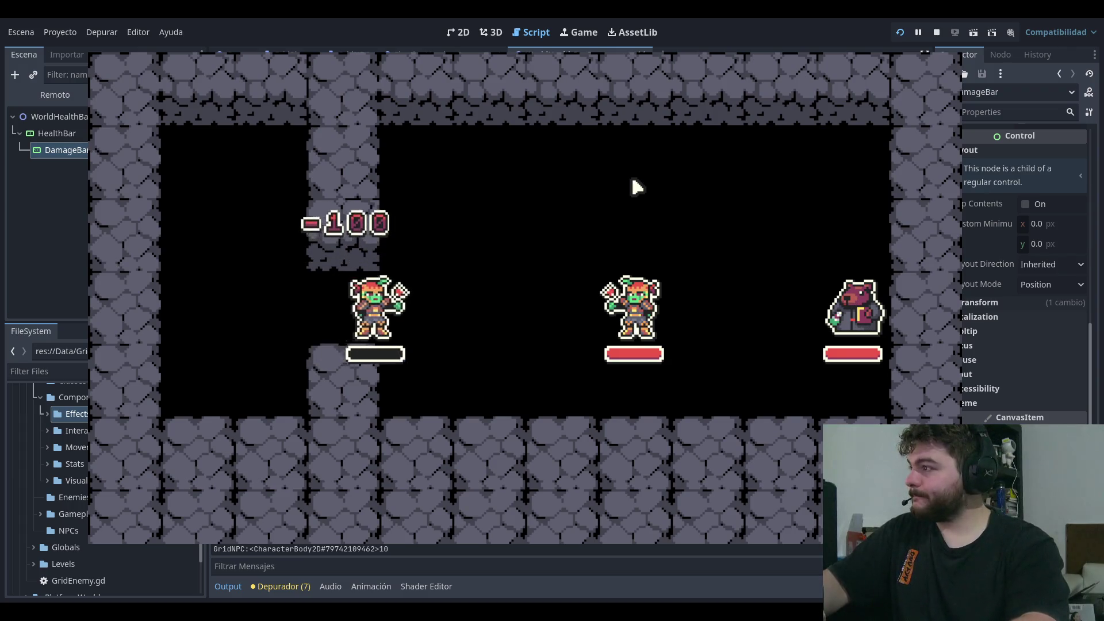
# - Delete the debug _process print function from the health bar script and relaunch the game
pyautogui.hotkey('alt', 'Tab')
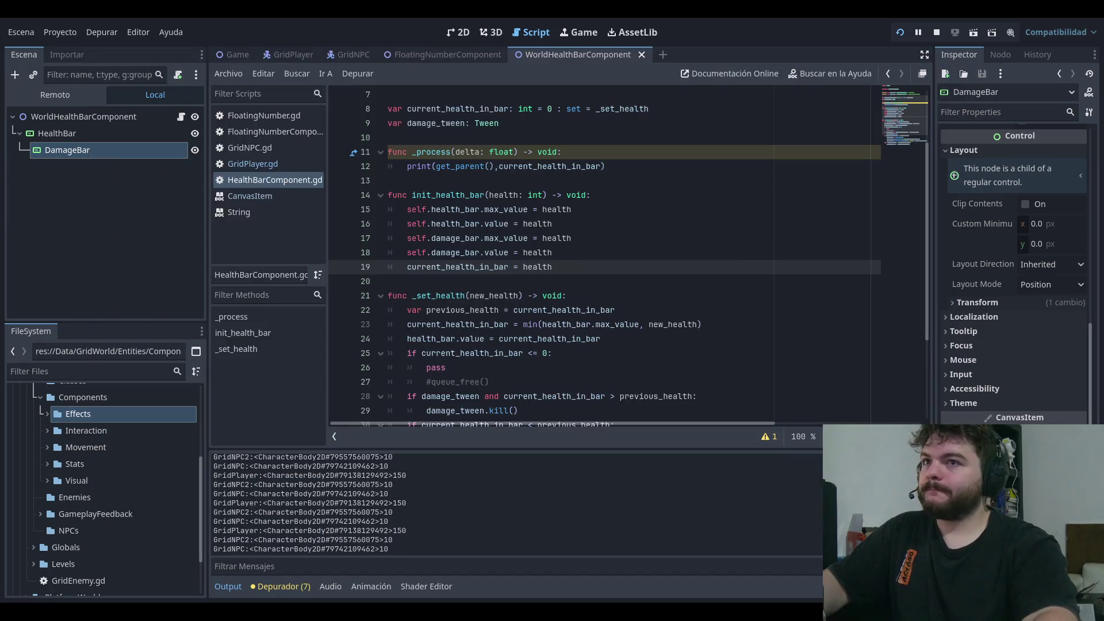
pyautogui.click(703, 166)
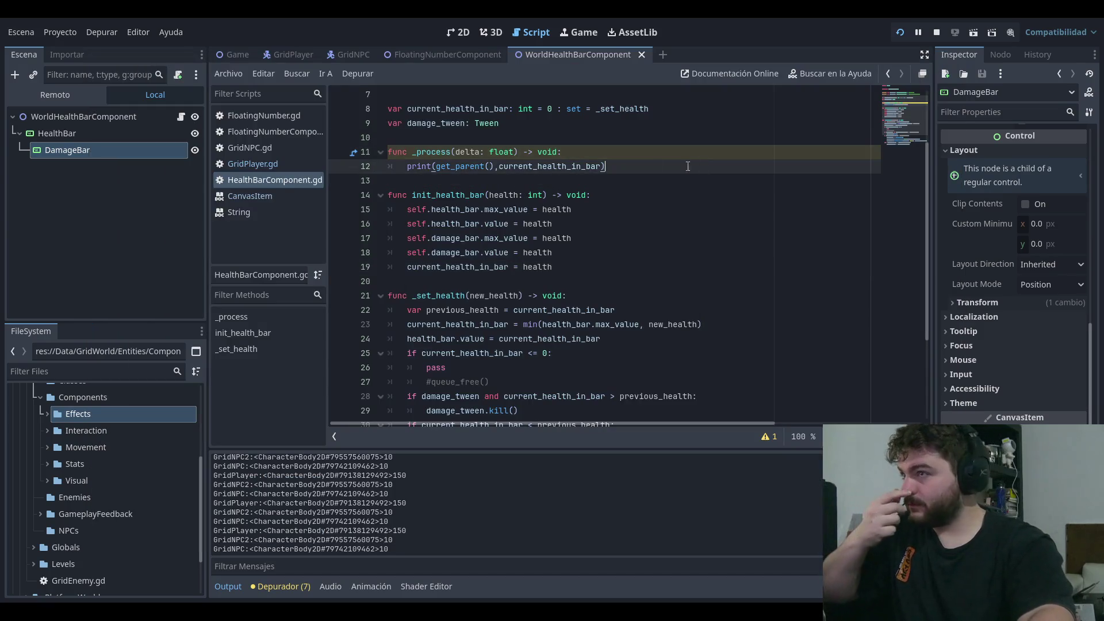
pyautogui.moveTo(703, 167); pyautogui.dragTo(368, 151)
pyautogui.press('BackSpace')
pyautogui.press('BackSpace')
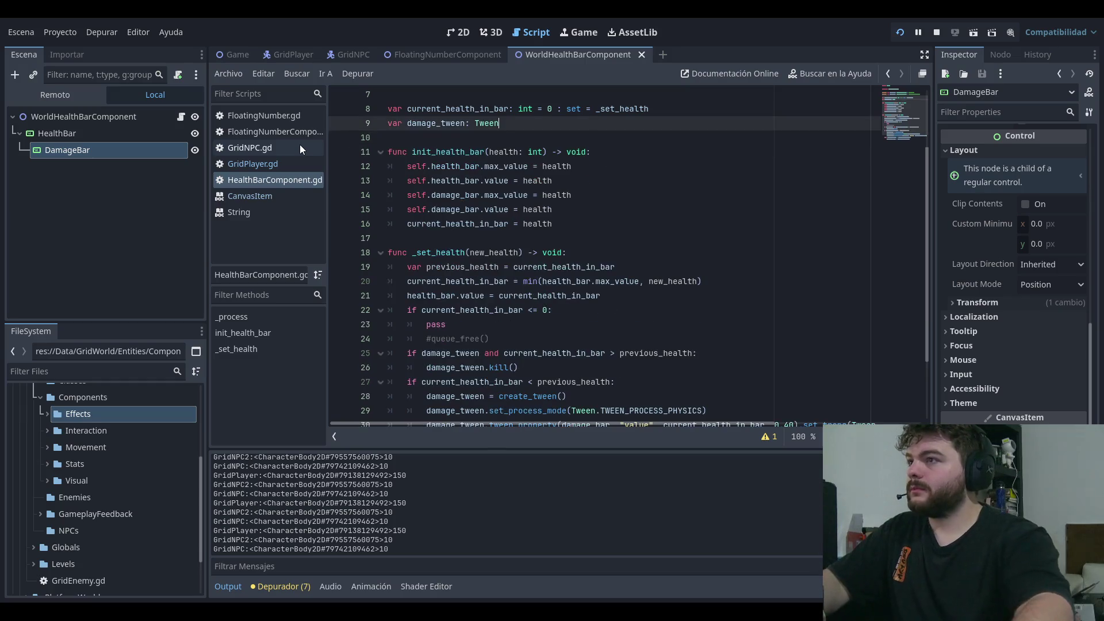
pyautogui.click(636, 253)
pyautogui.click(894, 35)
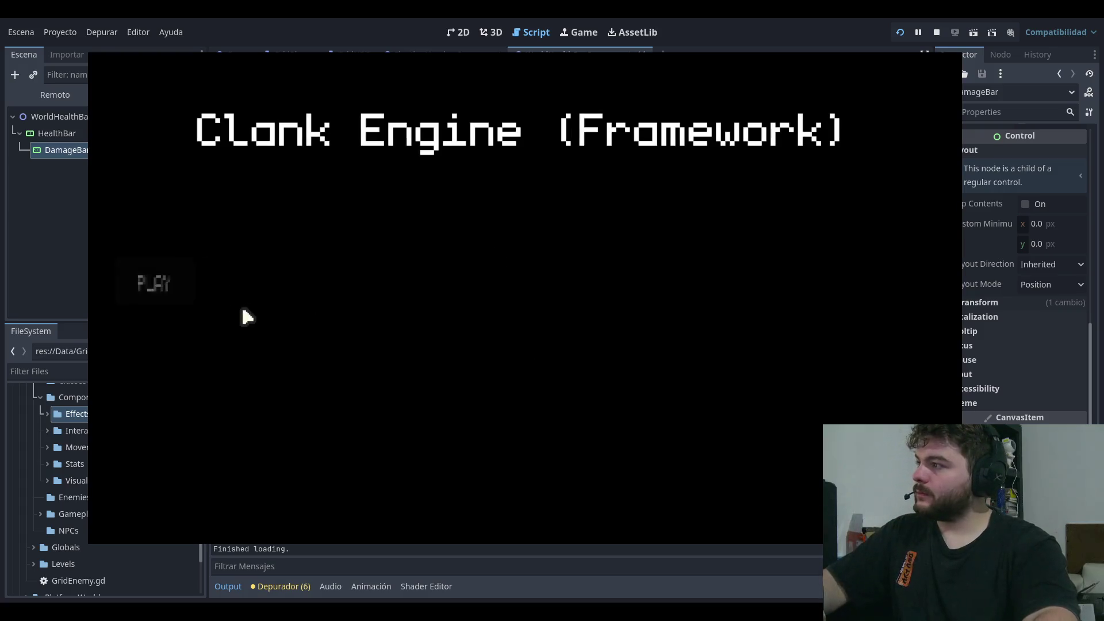
# - Start the dungeon level from the title menu, move the left goblin up one tile, then stop
pyautogui.click(187, 282)
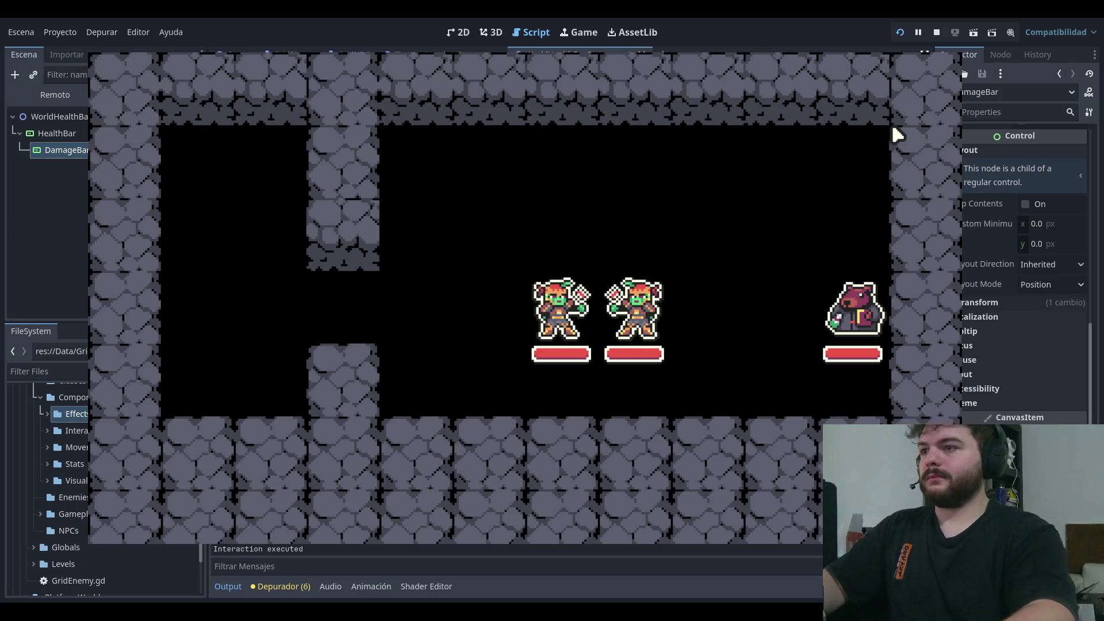
pyautogui.press('Up')
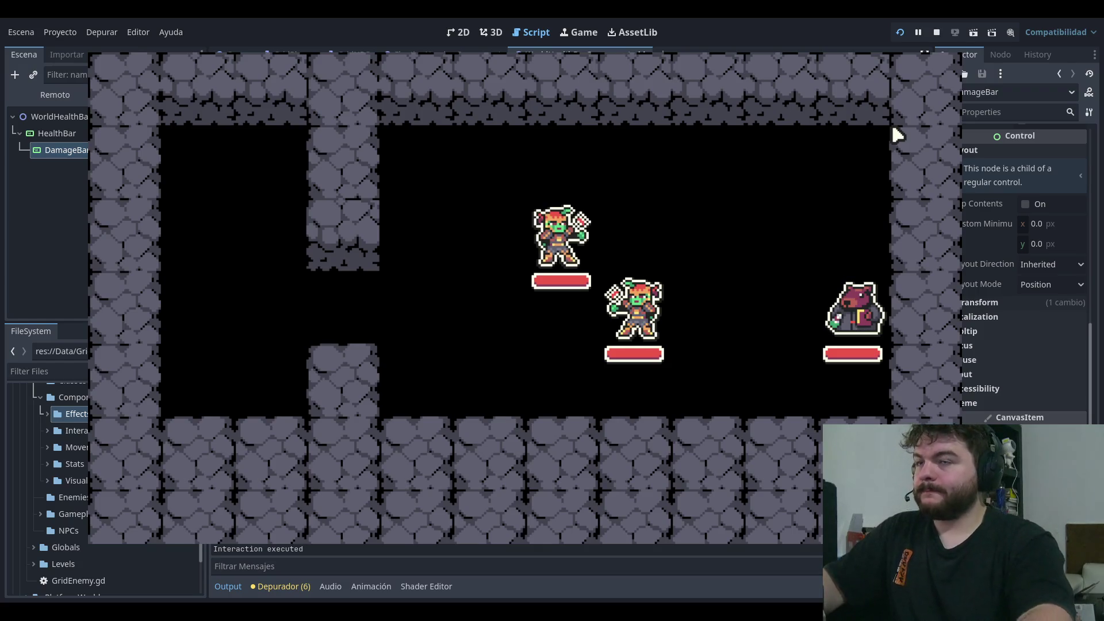
pyautogui.press('F8')
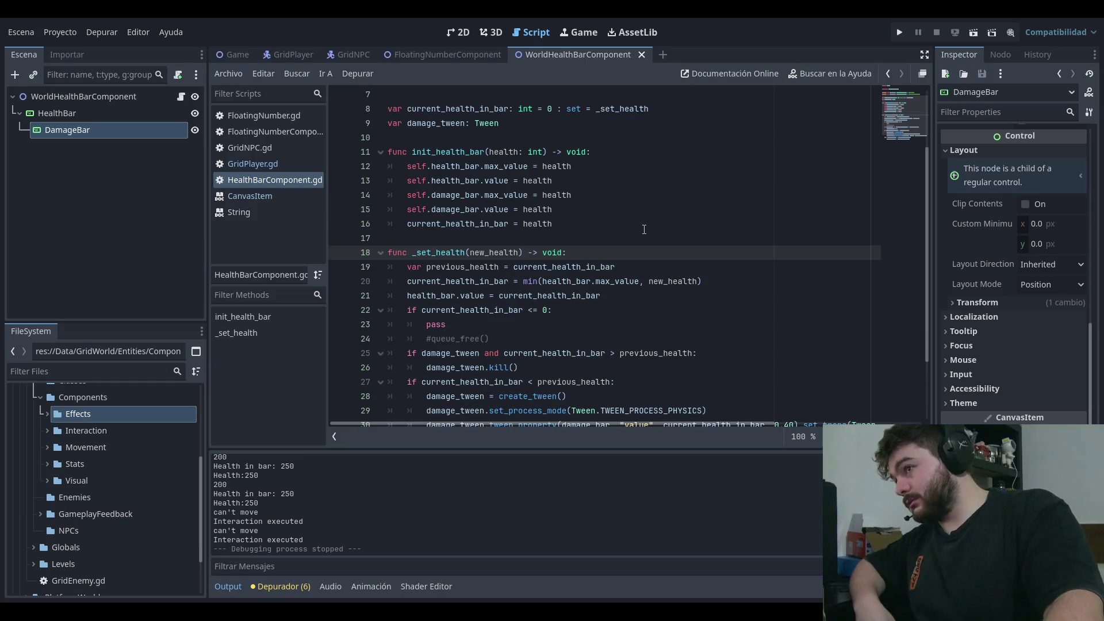
# - Review the init_health_bar lines where the bar value is set, then rerun the game
pyautogui.click(677, 153)
pyautogui.click(707, 181)
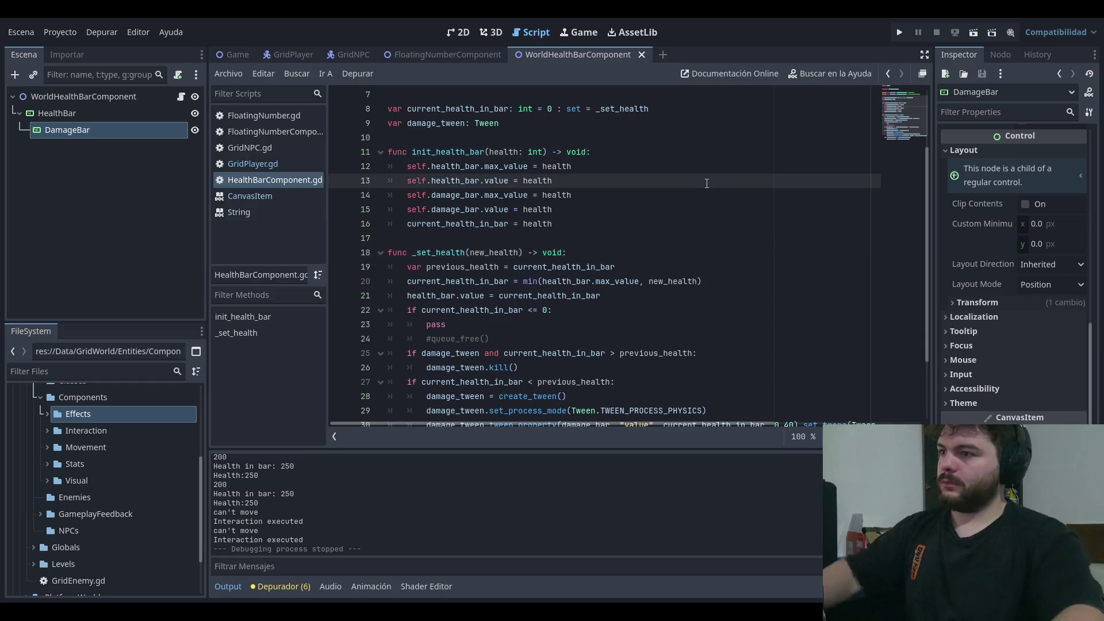
pyautogui.click(893, 34)
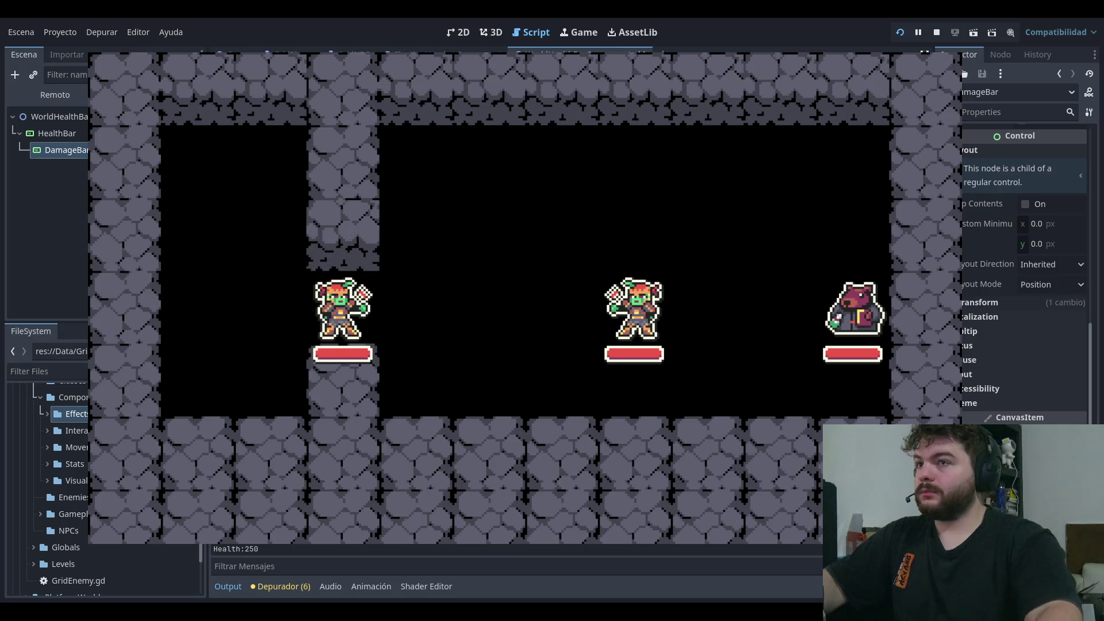
# - Stop the test run, returning to the WorldHealthBarComponent script at Health:250
pyautogui.click(936, 32)
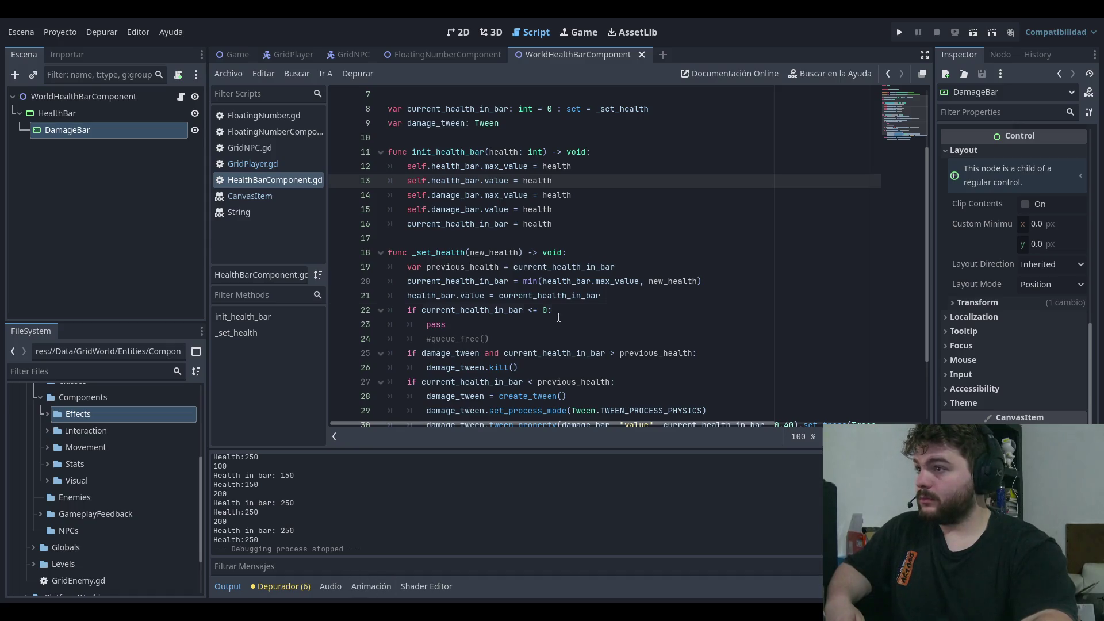
# - Run the game, walk to a goblin and hit it for 100 damage, then stop
pyautogui.click(673, 223)
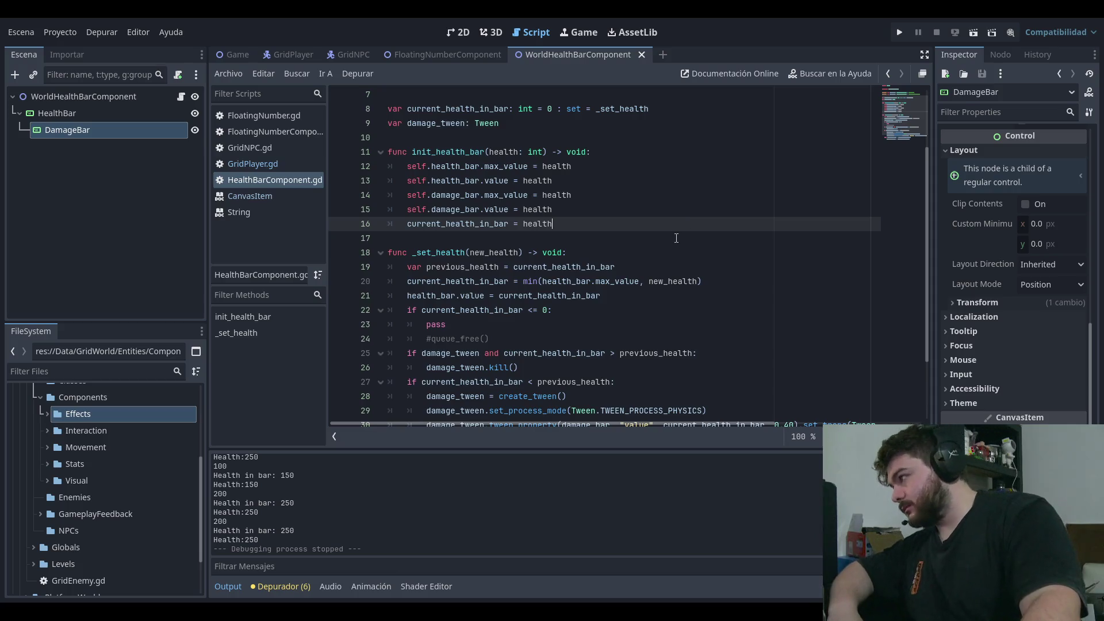
pyautogui.click(900, 31)
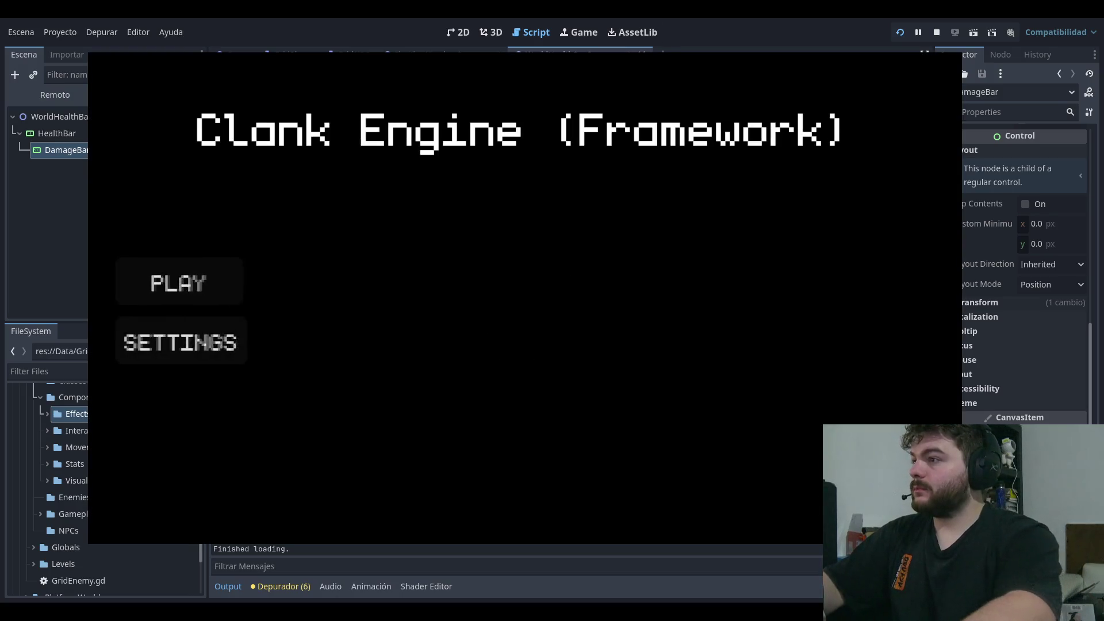
pyautogui.press('Return')
pyautogui.press('Up')
pyautogui.press('Up')
pyautogui.press('Down')
pyautogui.press('Down')
pyautogui.press('Right')
pyautogui.press('Right')
pyautogui.press('Right')
pyautogui.press('Right')
pyautogui.press('Right')
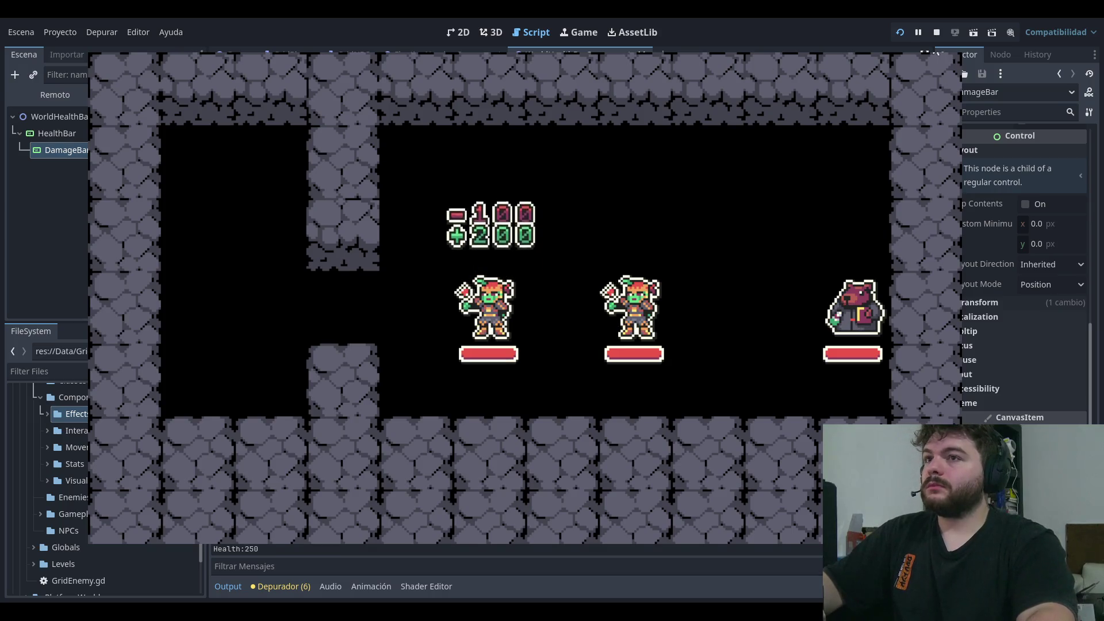
pyautogui.press('Right')
pyautogui.press('Right')
pyautogui.press('Right')
pyautogui.press('Right')
pyautogui.press('Right')
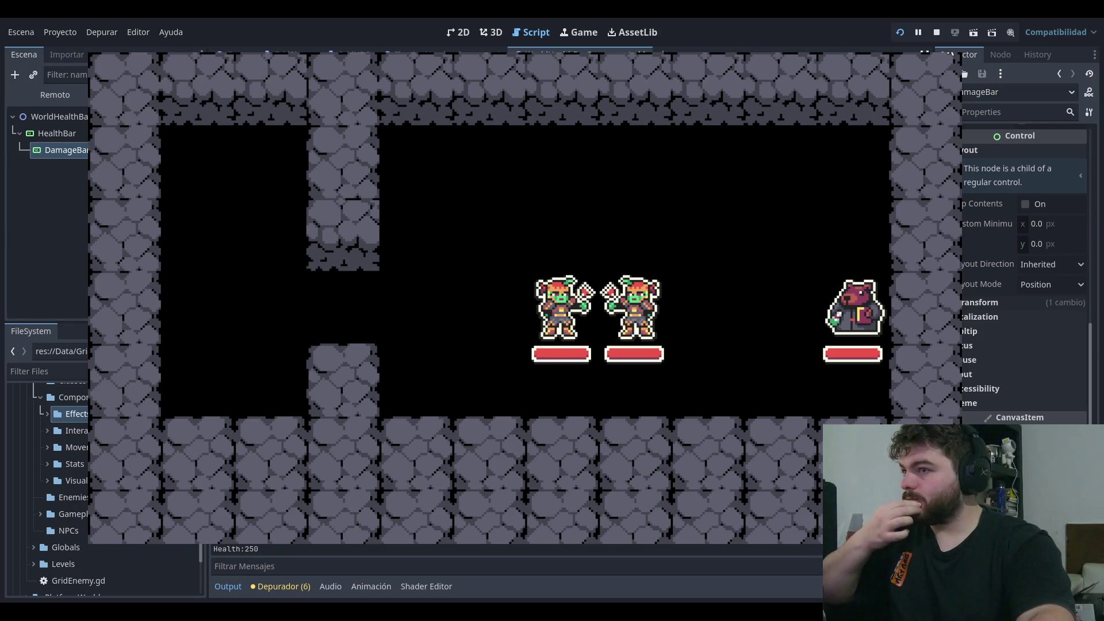
pyautogui.press('F8')
pyautogui.click(610, 236)
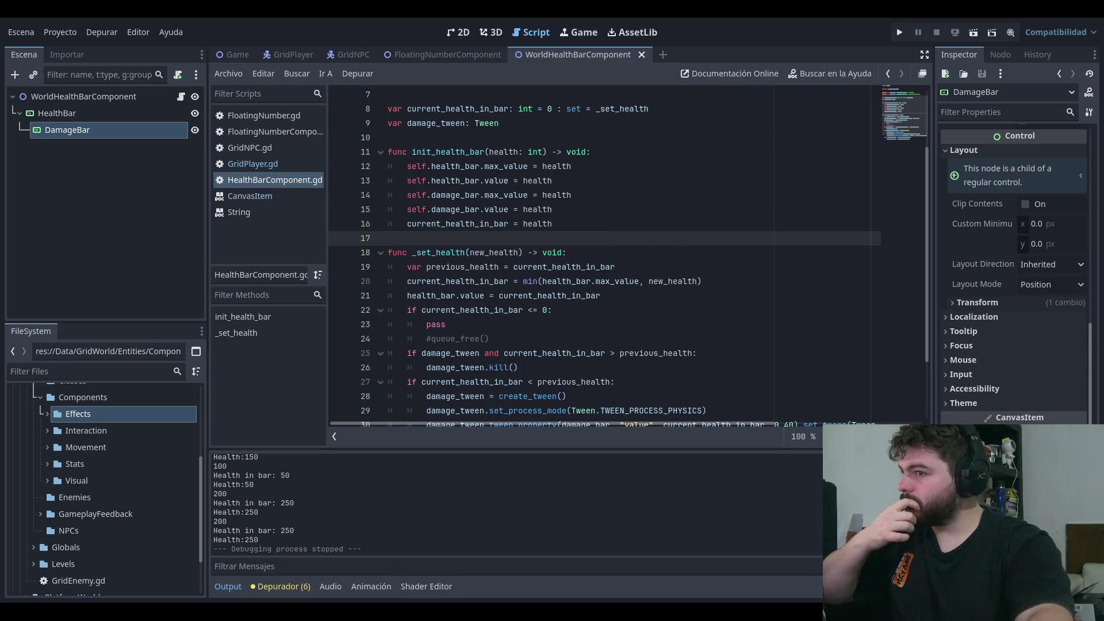
# - Review the health clamping line, variable declarations and current_health_in_bar initialisation
pyautogui.click(571, 281)
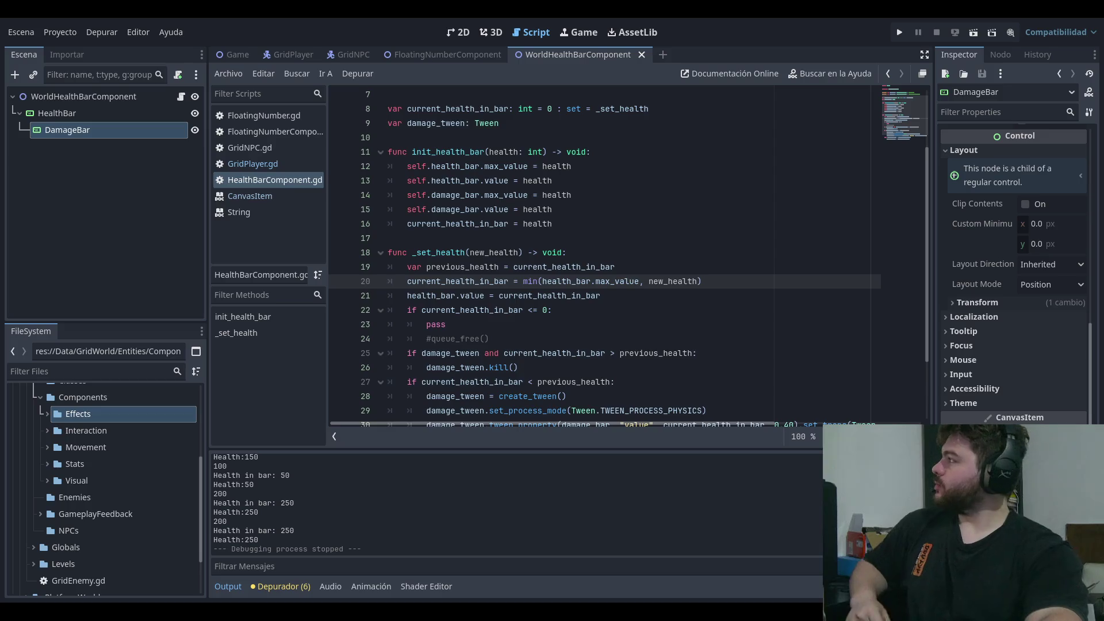
pyautogui.click(389, 138)
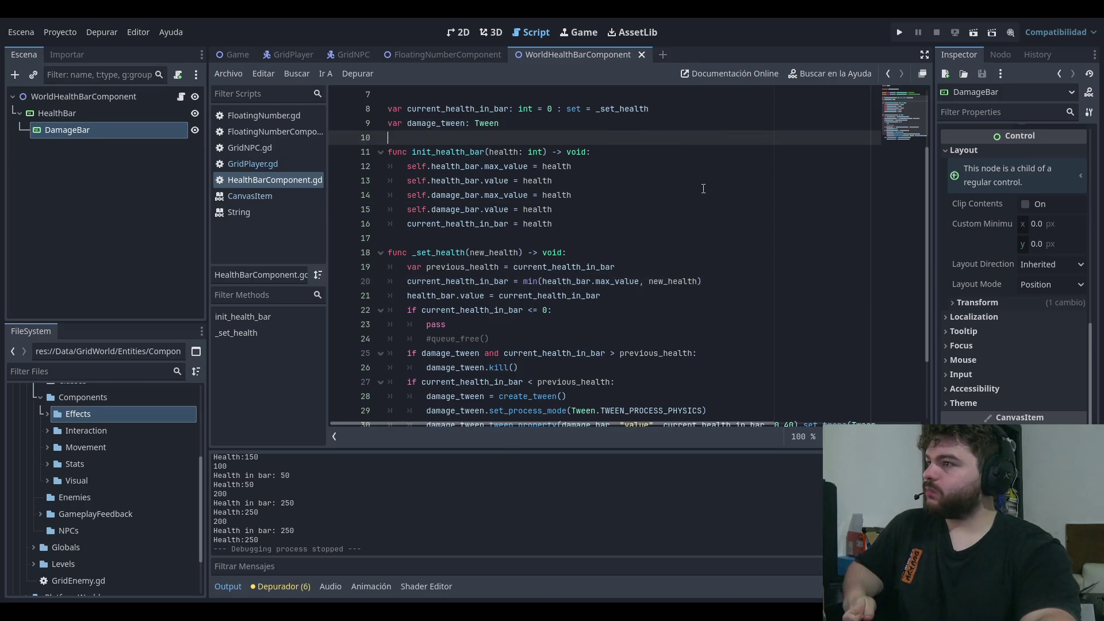
pyautogui.click(555, 223)
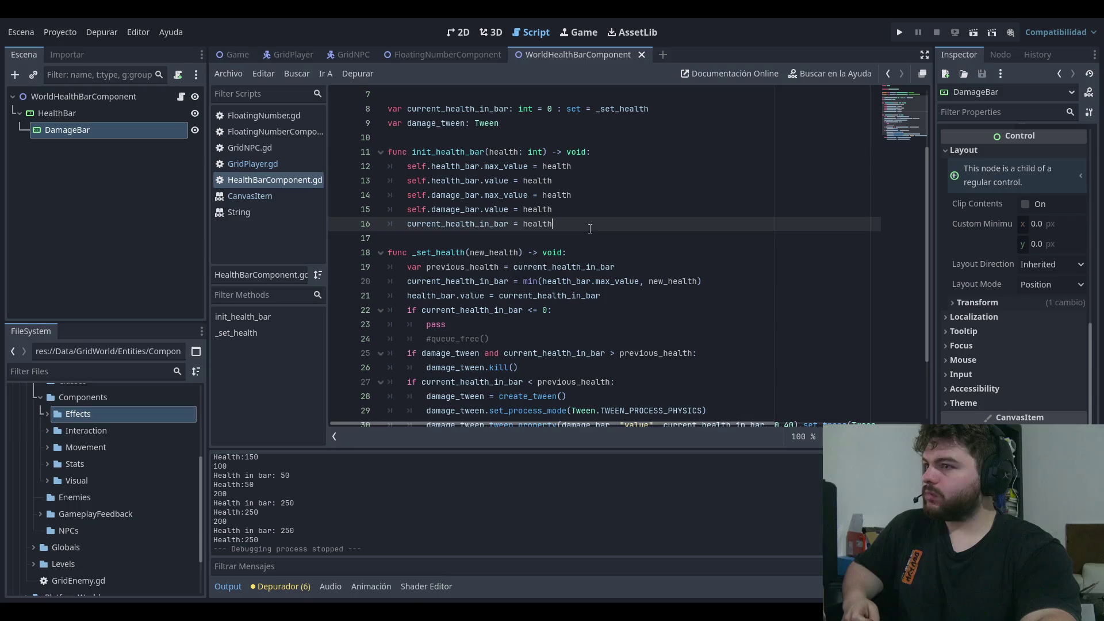
# - Playtest the dungeon level, hitting a goblin twice for -100 down to Health:50, then stop
pyautogui.click(899, 33)
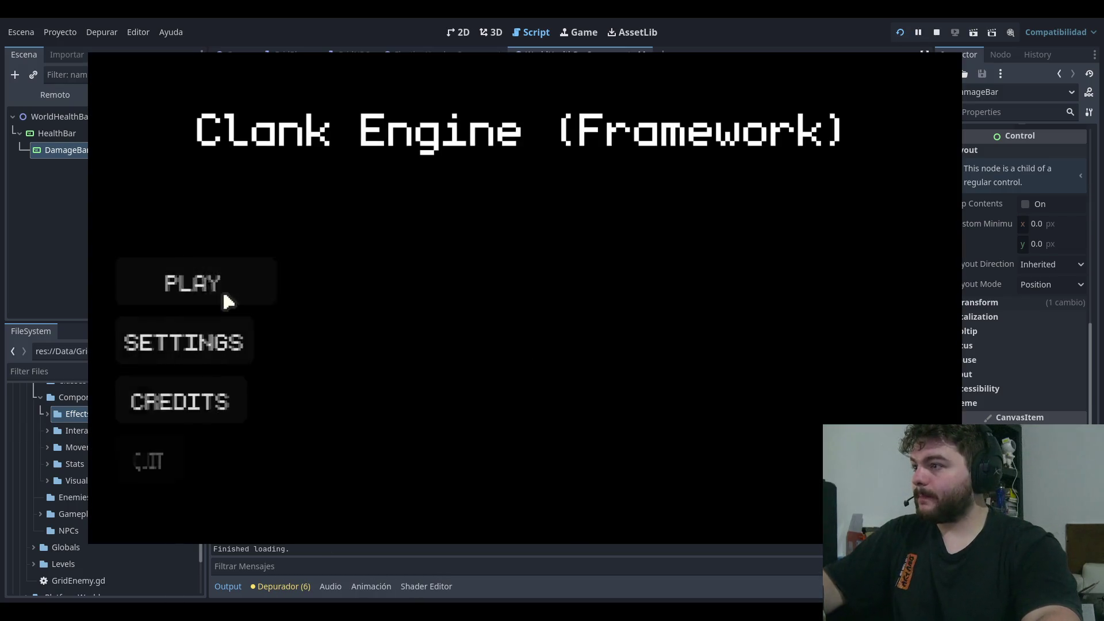
pyautogui.click(222, 287)
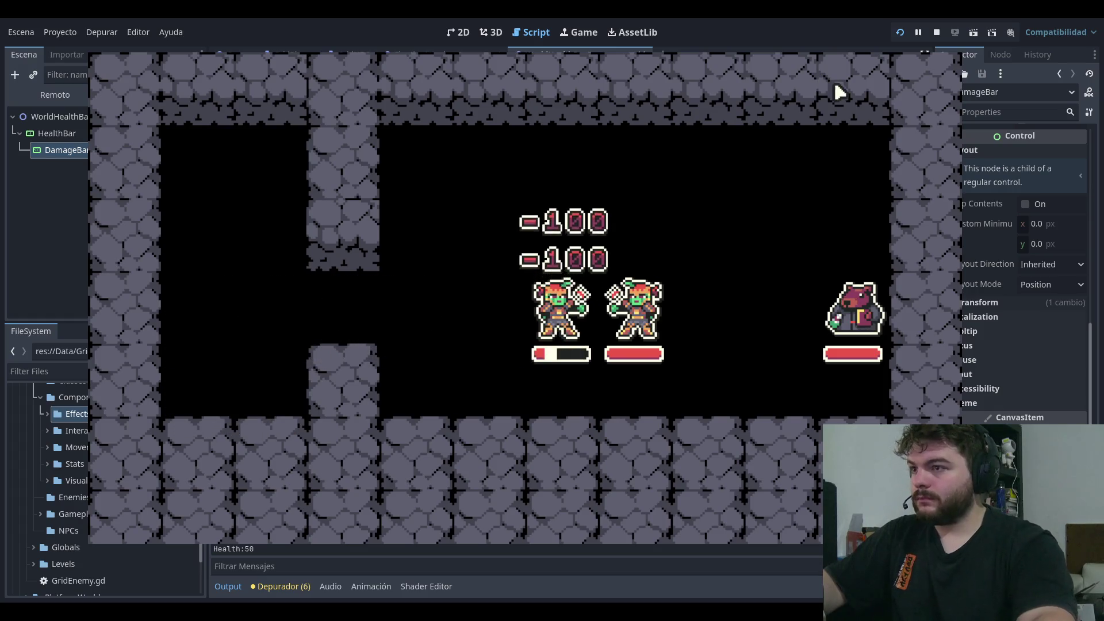
pyautogui.press('F8')
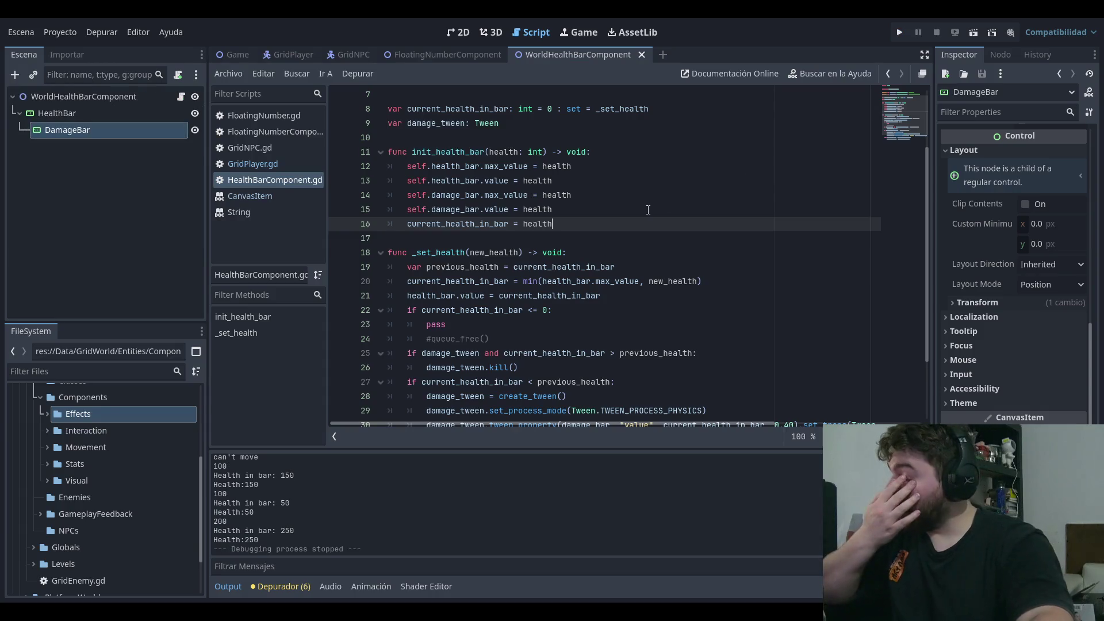
# - Review the damage bar initialisation and the current_health_in_bar declaration near the script top
pyautogui.click(648, 210)
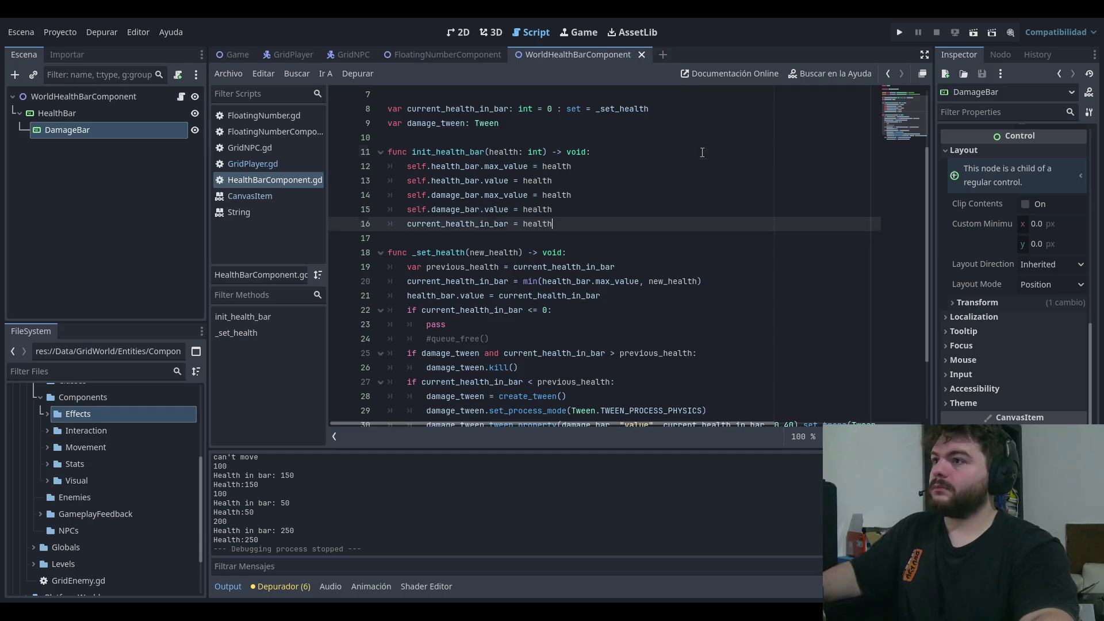
pyautogui.click(908, 96)
pyautogui.moveTo(908, 95)
pyautogui.mouseDown()
pyautogui.moveTo(902, 157)
pyautogui.moveTo(908, 74)
pyautogui.mouseUp()
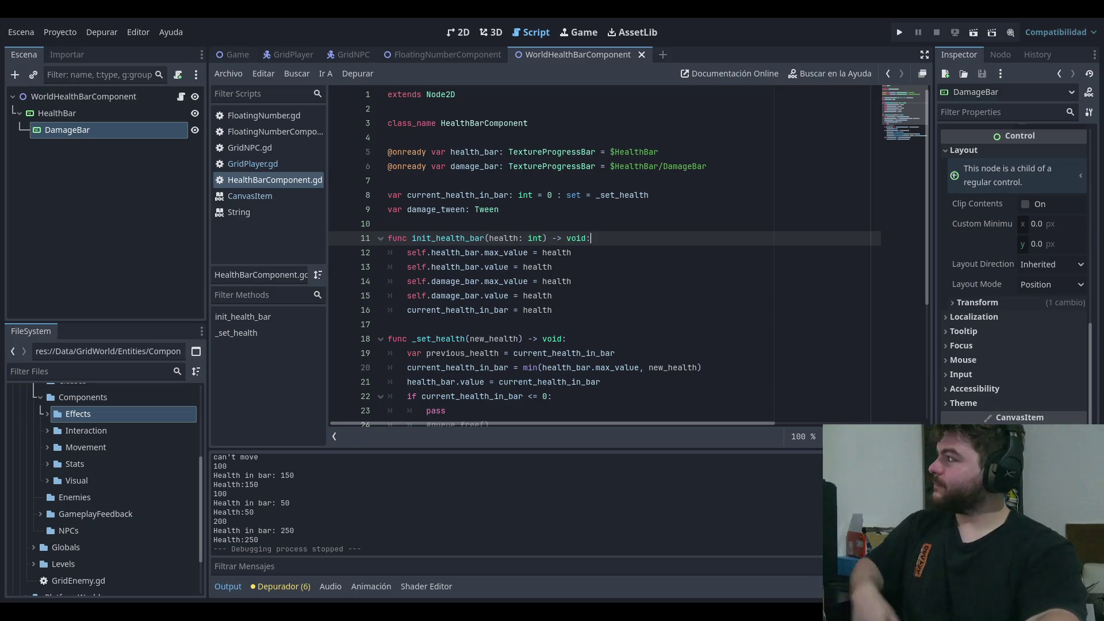
pyautogui.click(905, 98)
pyautogui.scroll(-4, 904, 151)
pyautogui.scroll(4, 904, 151)
pyautogui.click(726, 94)
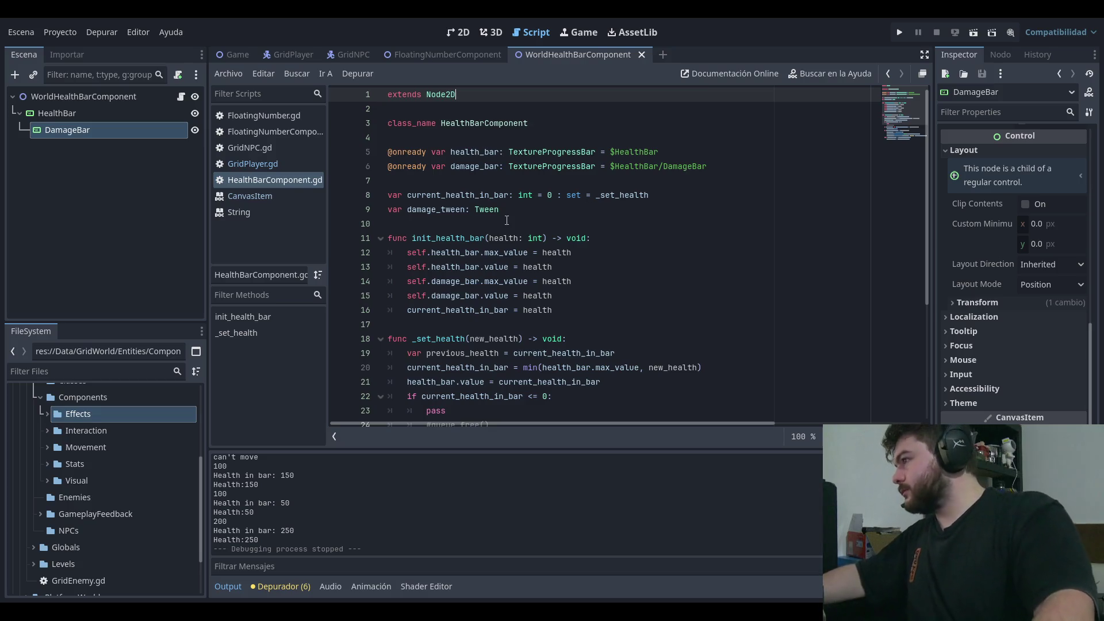
# - Review the HealthBarComponent class declaration and variable lines, then launch the game
pyautogui.click(427, 317)
pyautogui.click(644, 122)
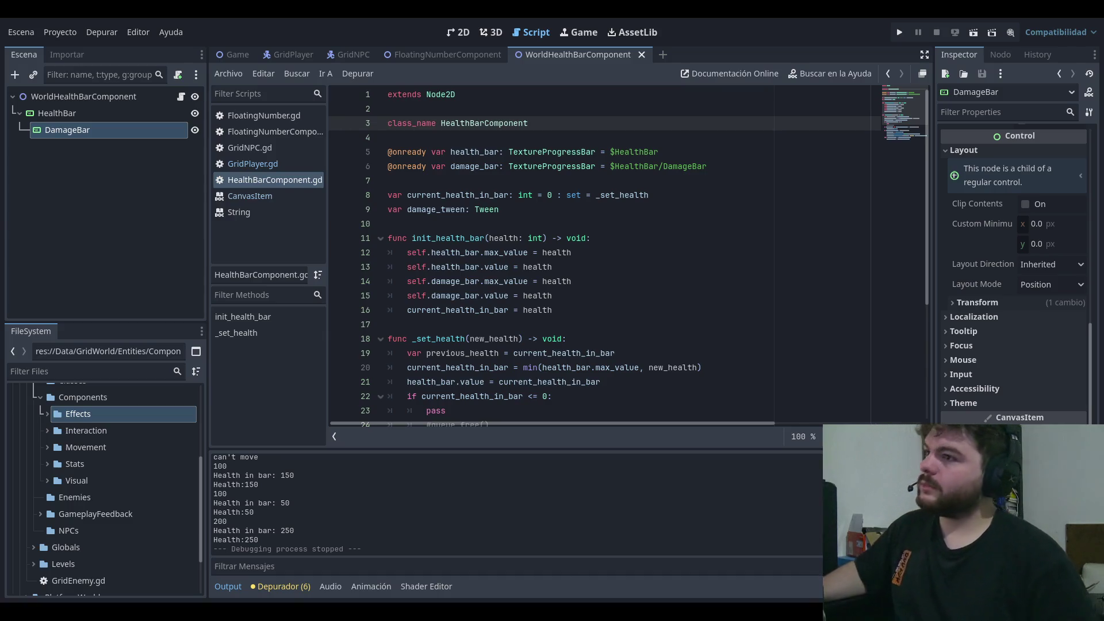
pyautogui.click(725, 211)
pyautogui.click(725, 182)
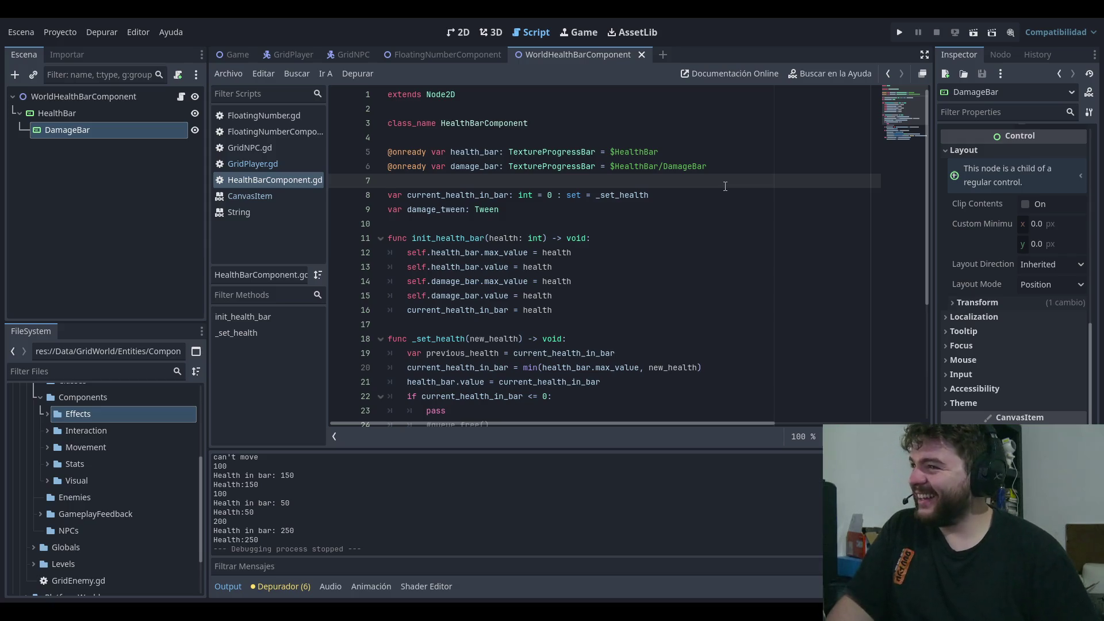
pyautogui.press('Down')
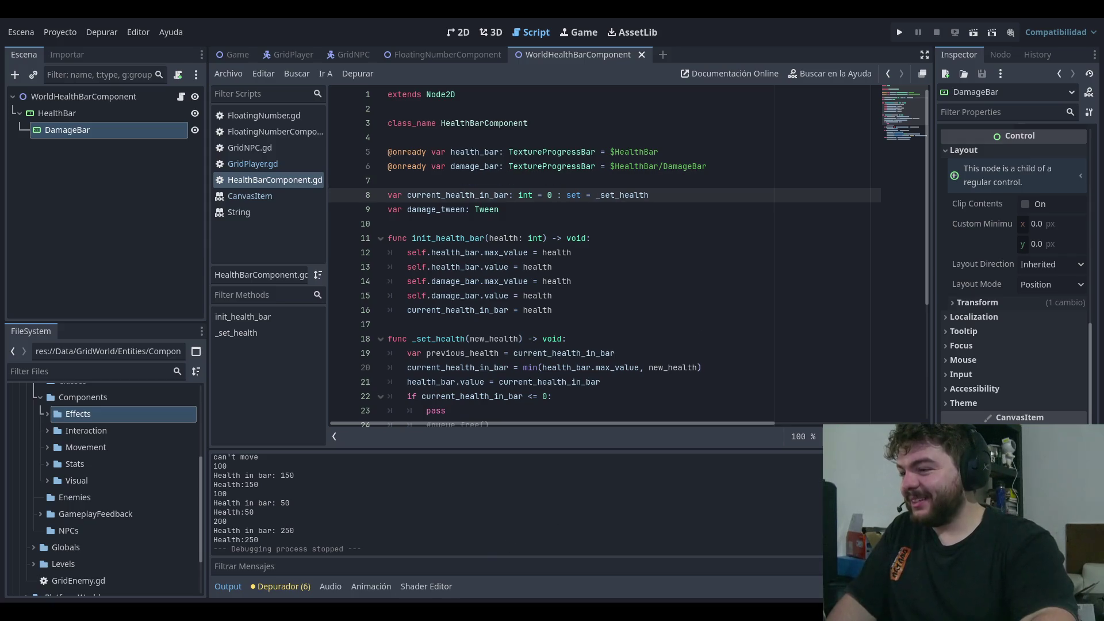
pyautogui.click(713, 228)
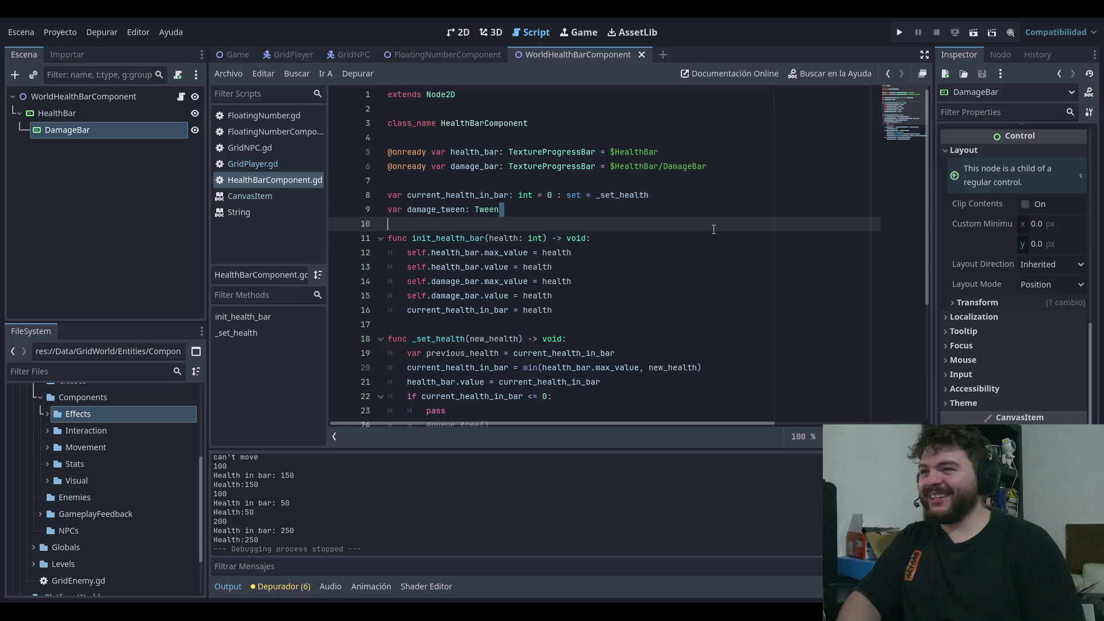
pyautogui.click(900, 32)
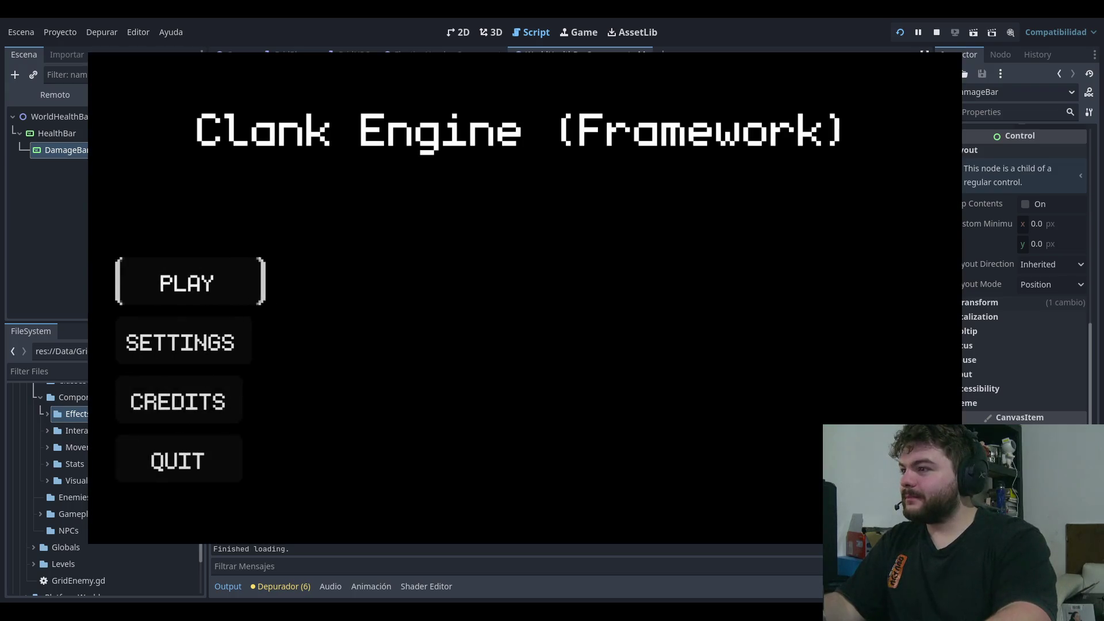
# - Start play from the title menu and walk the player goblin around the room
pyautogui.press('Return')
pyautogui.press('Left')
pyautogui.press('Left')
pyautogui.press('Left')
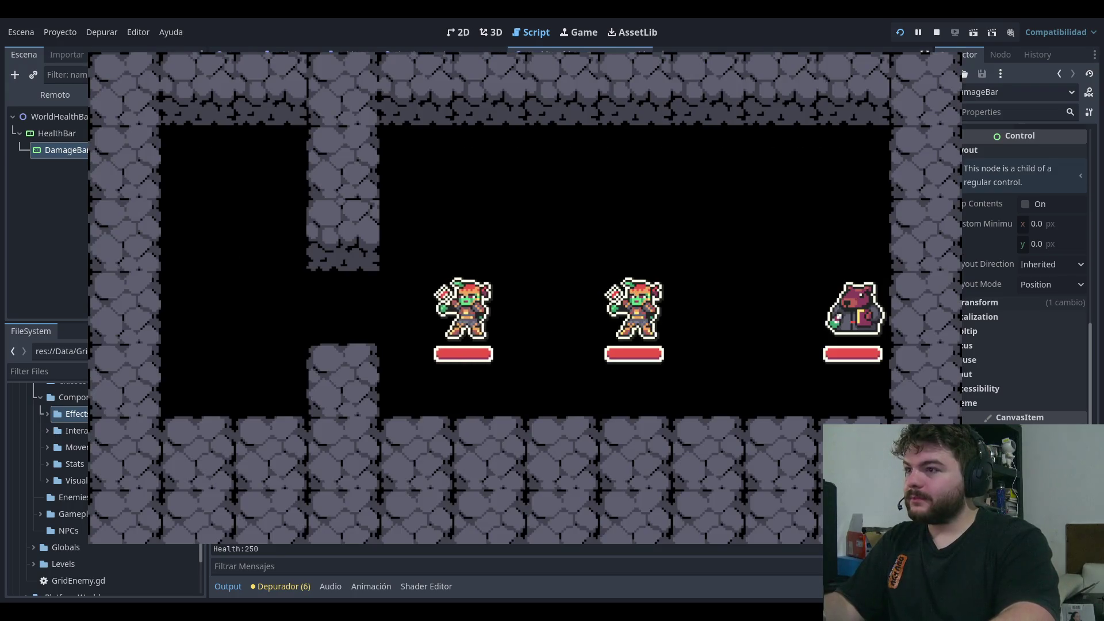
pyautogui.press('Up')
pyautogui.press('Up')
pyautogui.press('Right')
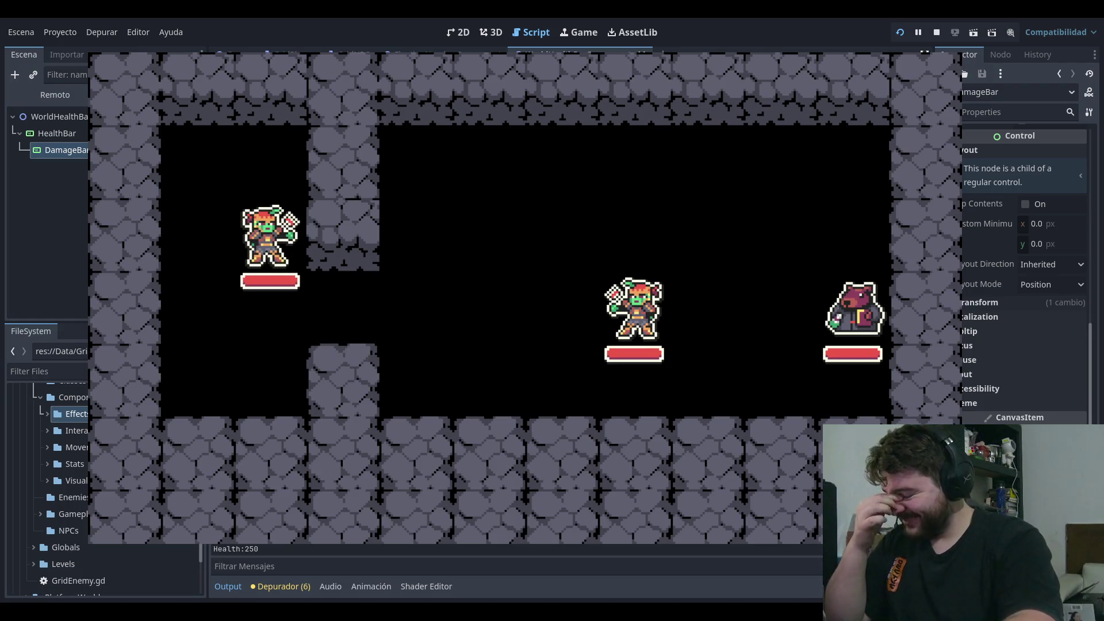
pyautogui.press('Up')
pyautogui.press('Left')
pyautogui.press('Down')
pyautogui.press('Down')
pyautogui.press('Right')
pyautogui.press('Right')
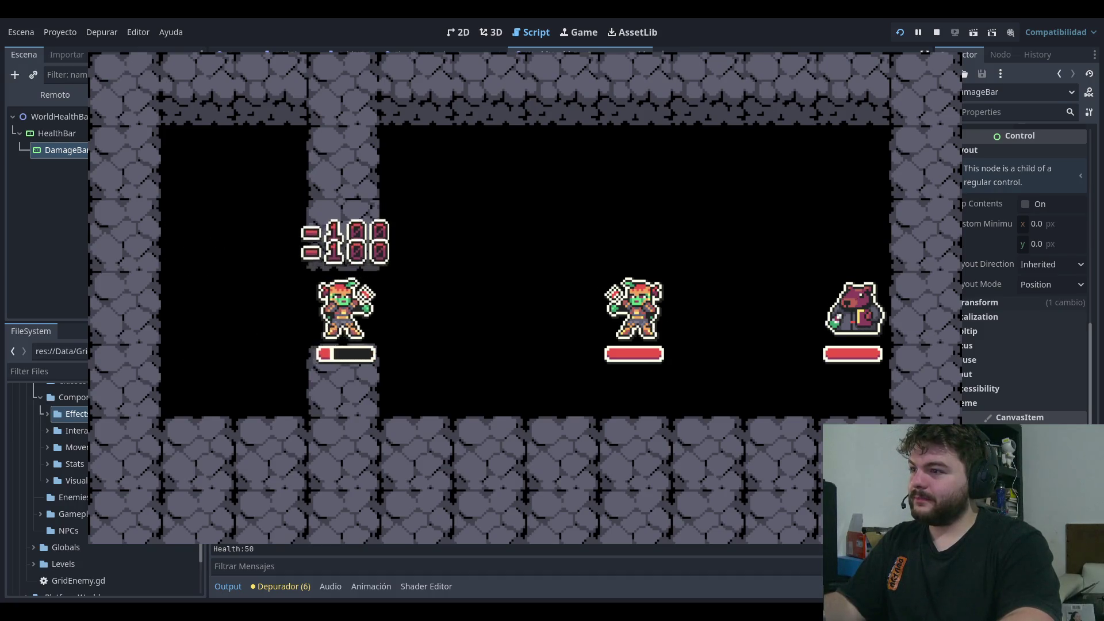
# - Bump into the other goblin to deal damage, then stop the game
pyautogui.press('Right')
pyautogui.press('Left')
pyautogui.press('Left')
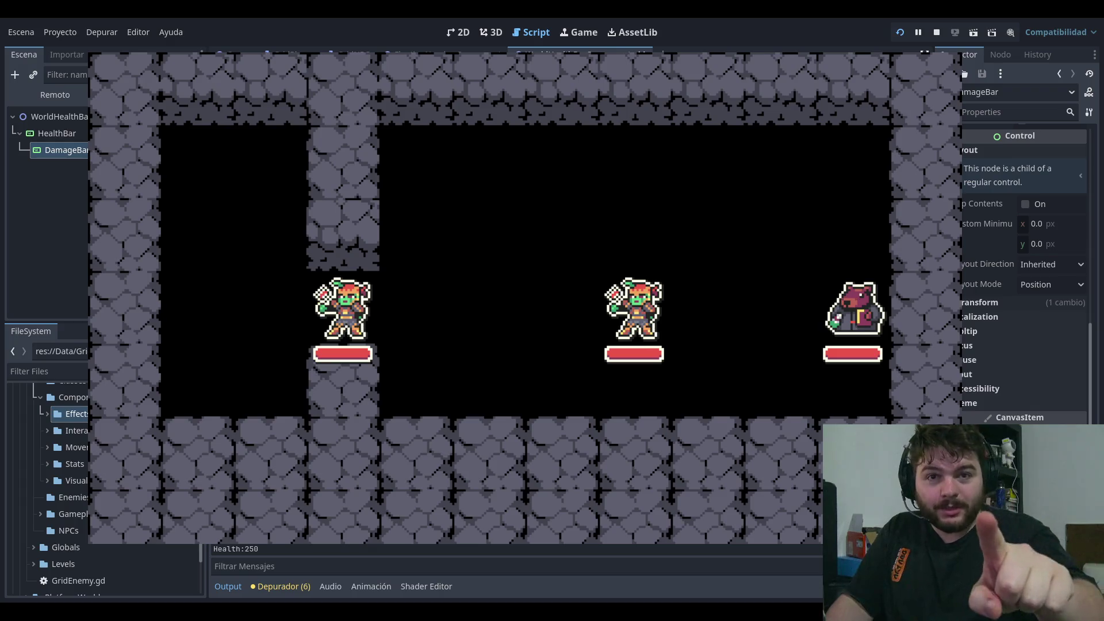
pyautogui.press('Right')
pyautogui.press('Right')
pyautogui.press('Right')
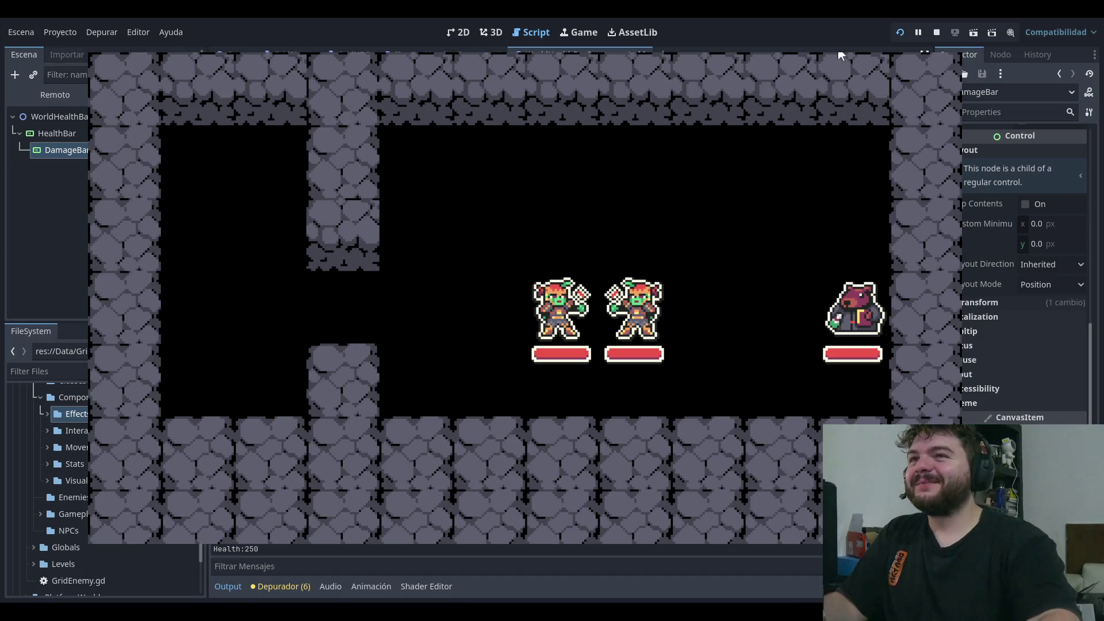
pyautogui.press('F8')
pyautogui.click(615, 95)
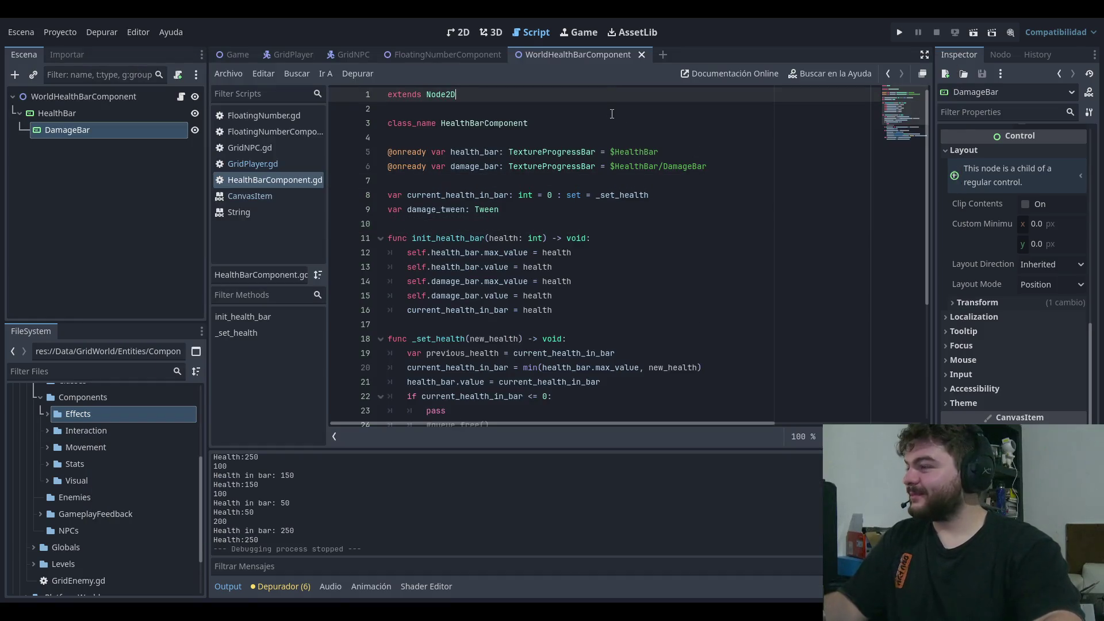
# - Inspect the top of the health bar script around the extends line and blank lines
pyautogui.click(628, 179)
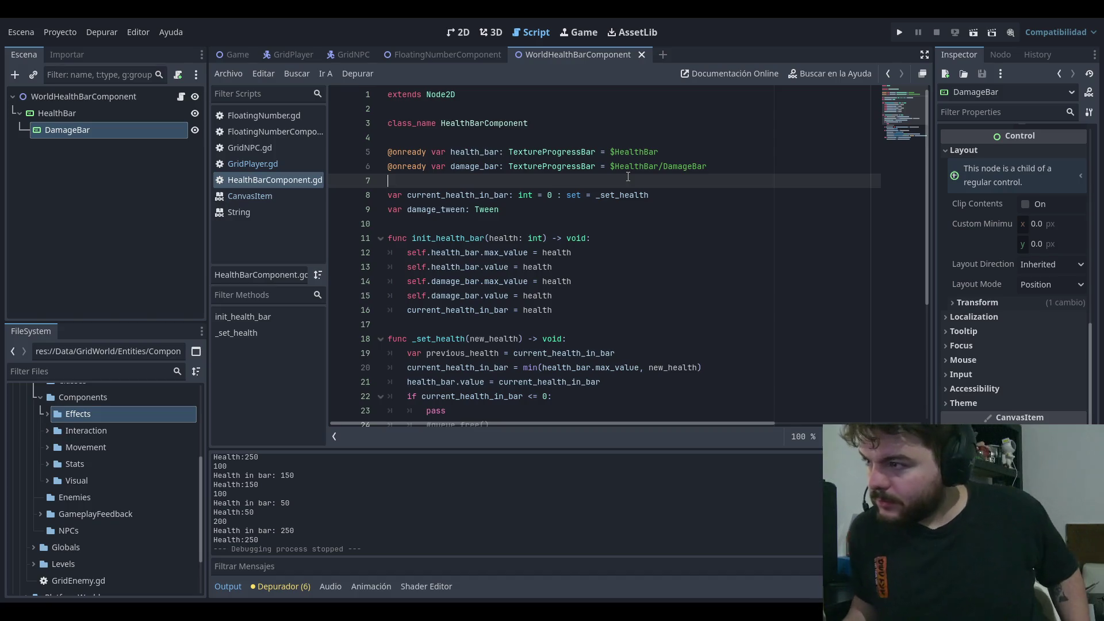
pyautogui.click(653, 140)
pyautogui.click(662, 99)
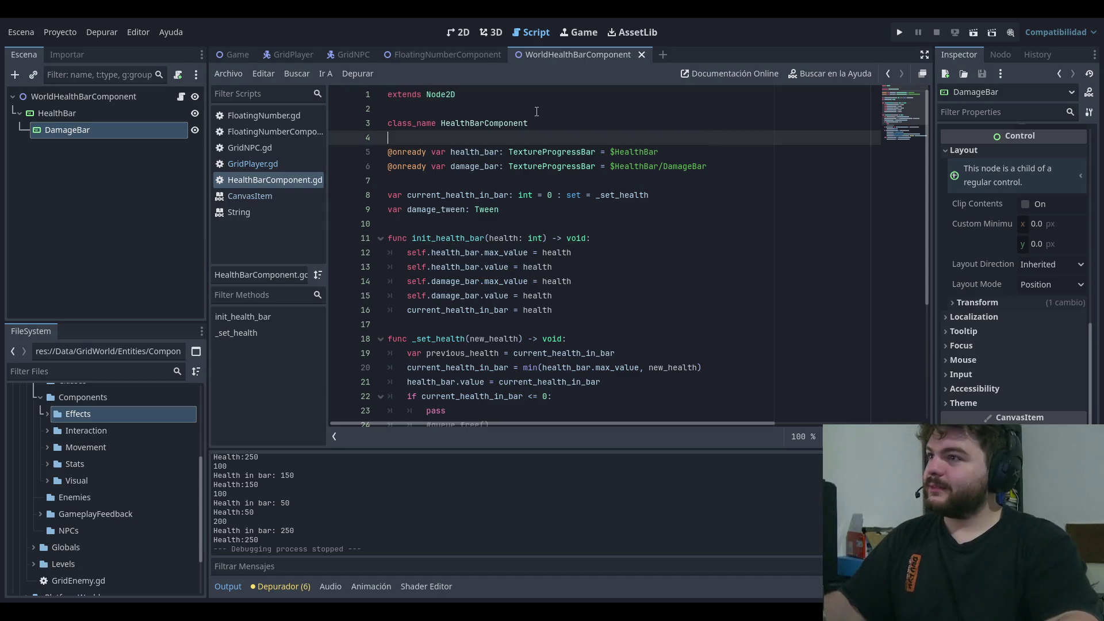
pyautogui.scroll(-4, 656, 152)
pyautogui.scroll(4, 700, 177)
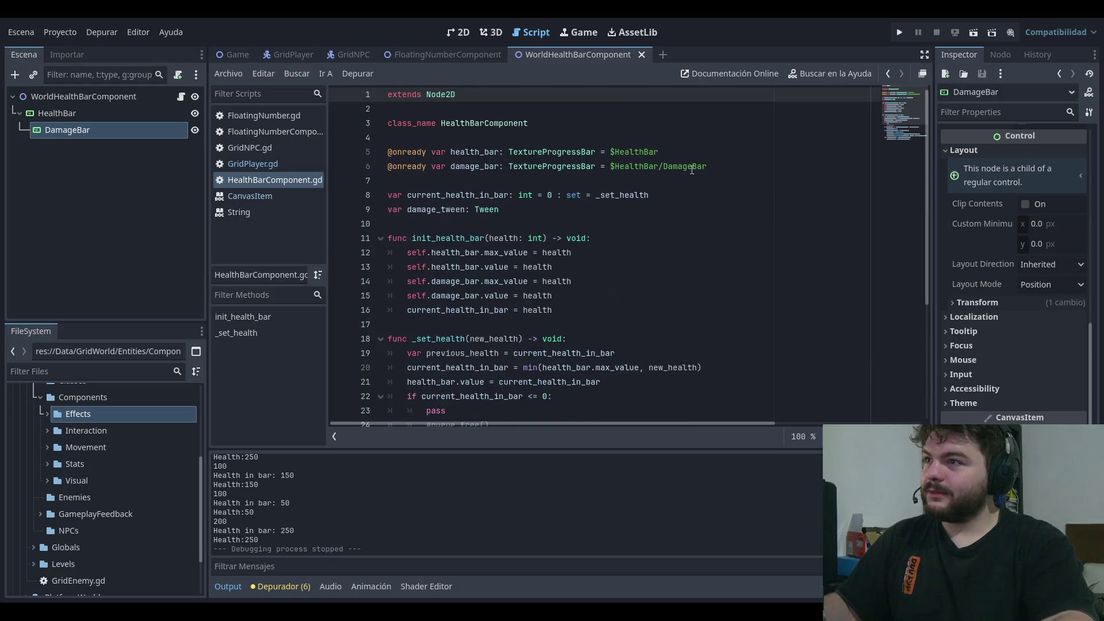
pyautogui.click(674, 114)
pyautogui.click(644, 97)
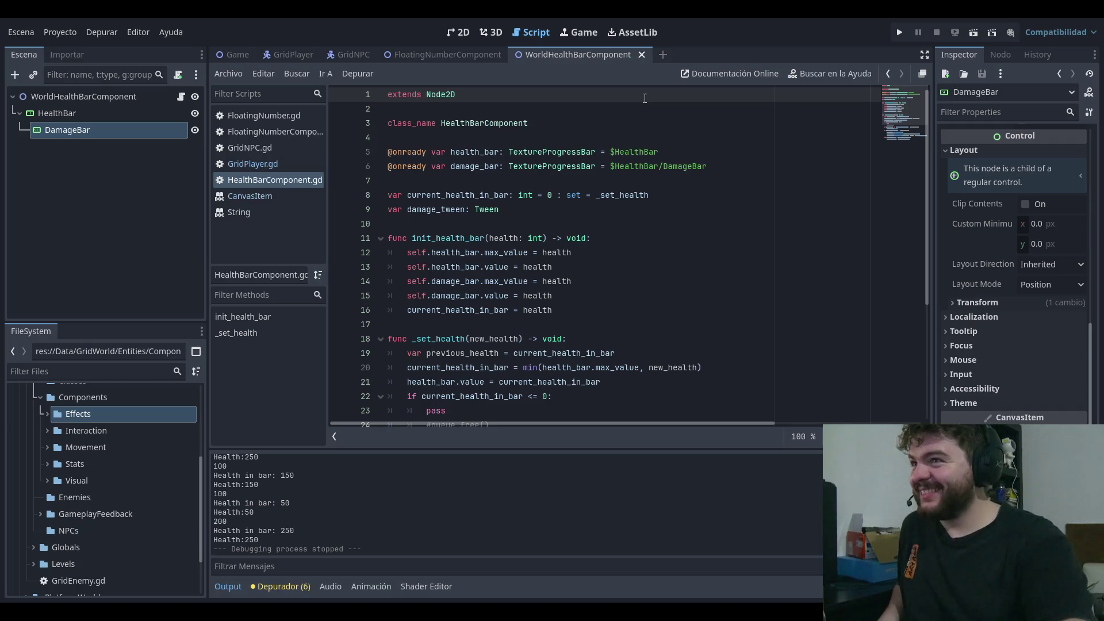
pyautogui.click(650, 107)
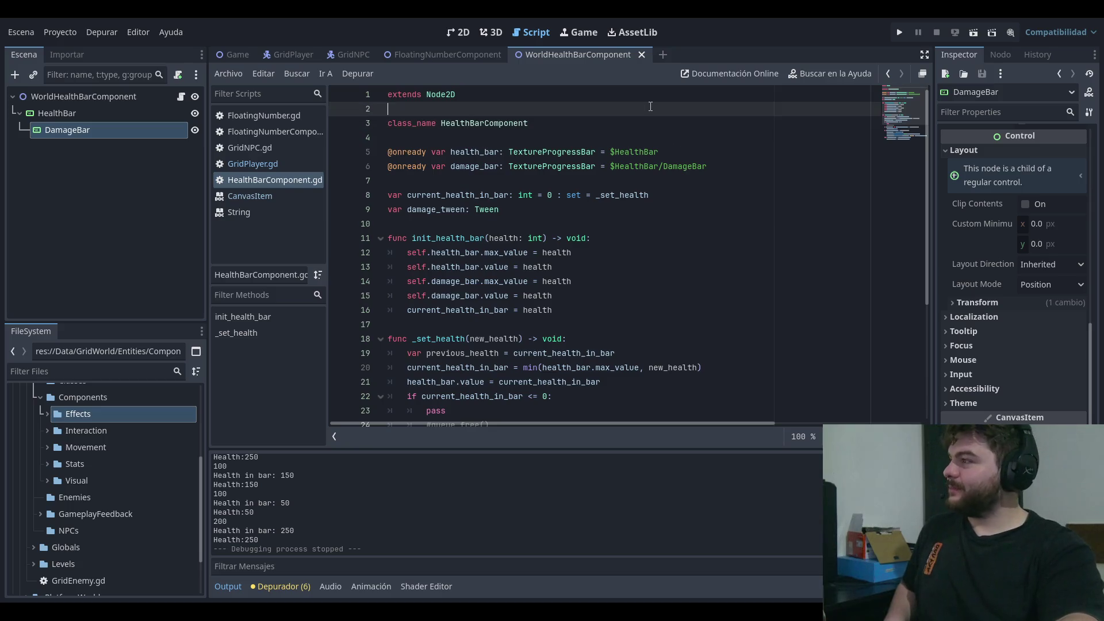
pyautogui.click(693, 185)
pyautogui.click(684, 95)
pyautogui.click(683, 123)
pyautogui.click(682, 95)
pyautogui.click(683, 123)
pyautogui.click(687, 95)
pyautogui.click(690, 109)
pyautogui.click(694, 123)
pyautogui.click(697, 96)
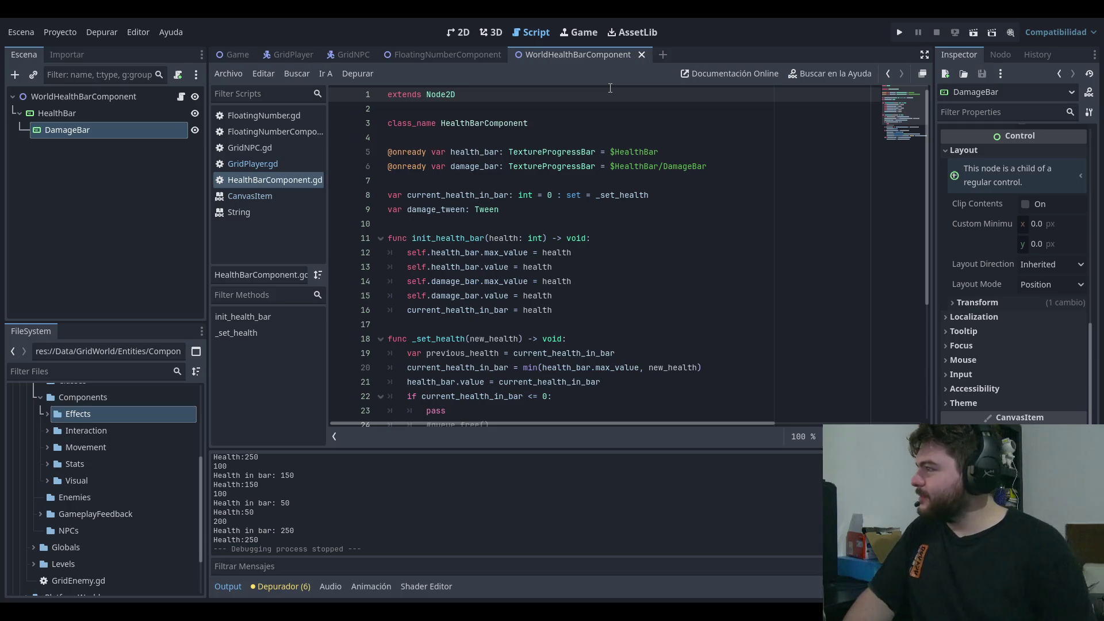
# - Close the CanvasItem and String documentation pages
pyautogui.click(741, 146)
pyautogui.press('Up')
pyautogui.press('Up')
pyautogui.press('Up')
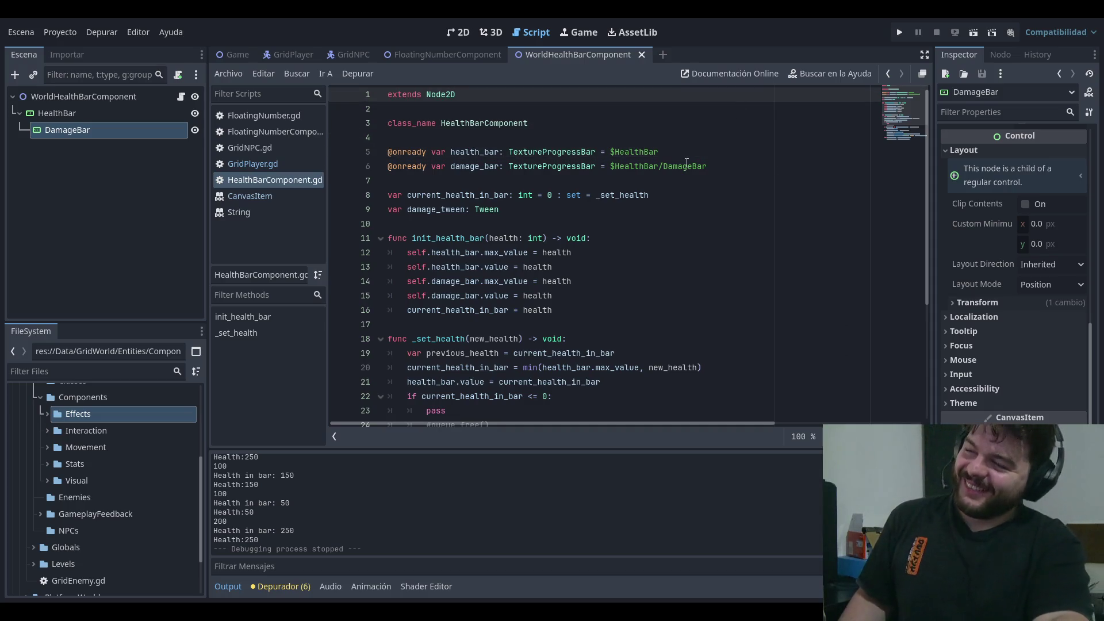
pyautogui.middleClick(265, 201)
pyautogui.click(275, 195)
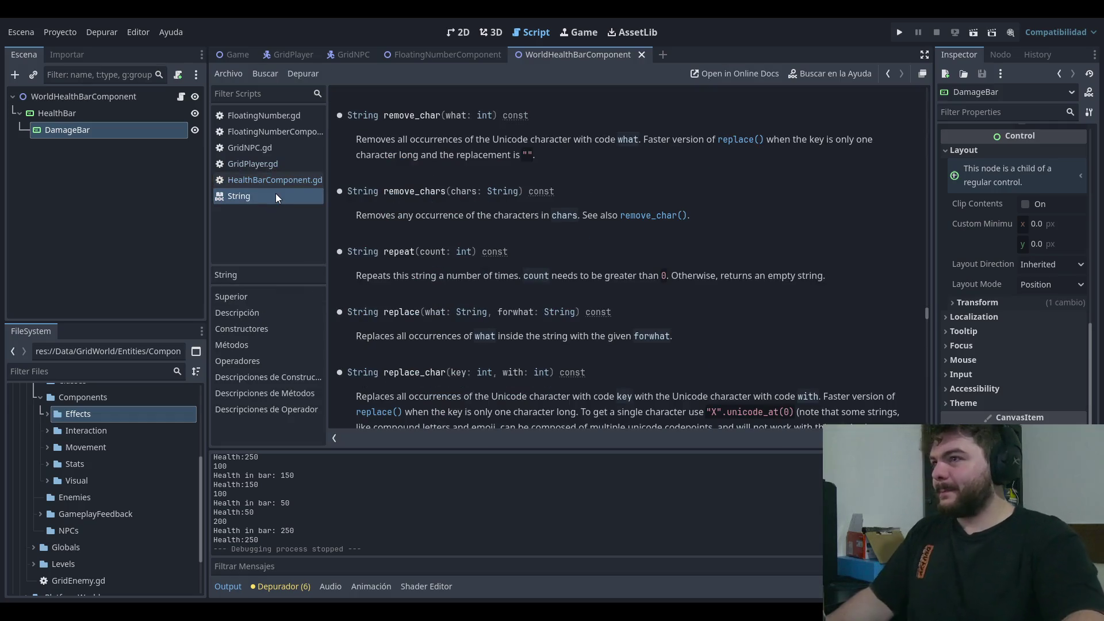
pyautogui.middleClick(275, 194)
# - Open FloatingNumber.gd after browsing GridPlayer.gd and GridNPC.gd, then rerun the game
pyautogui.click(269, 166)
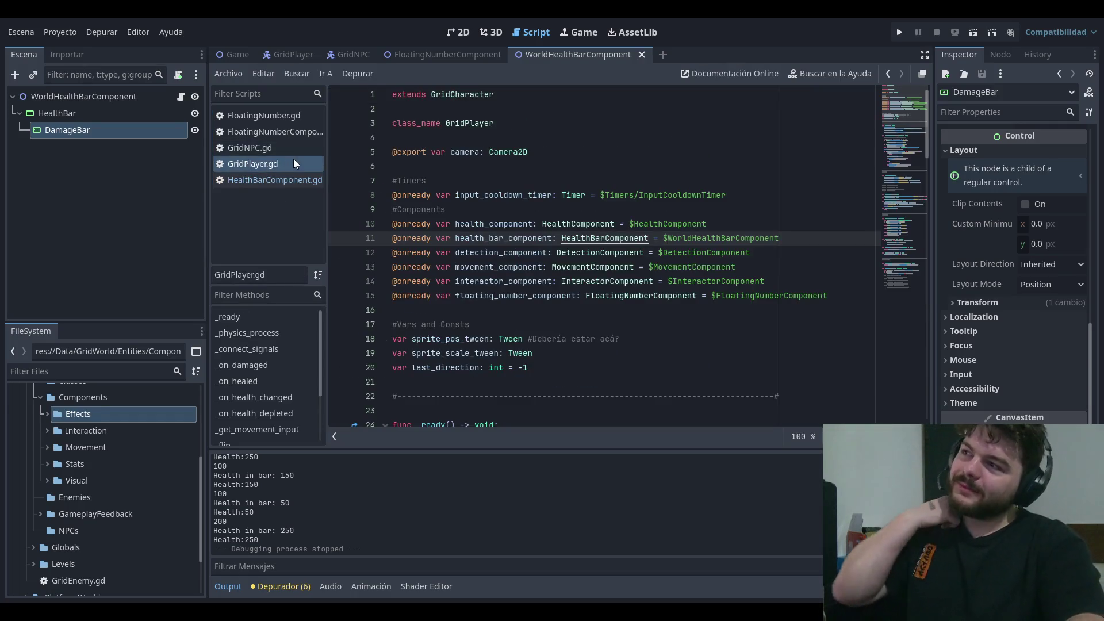
pyautogui.click(293, 147)
pyautogui.click(298, 114)
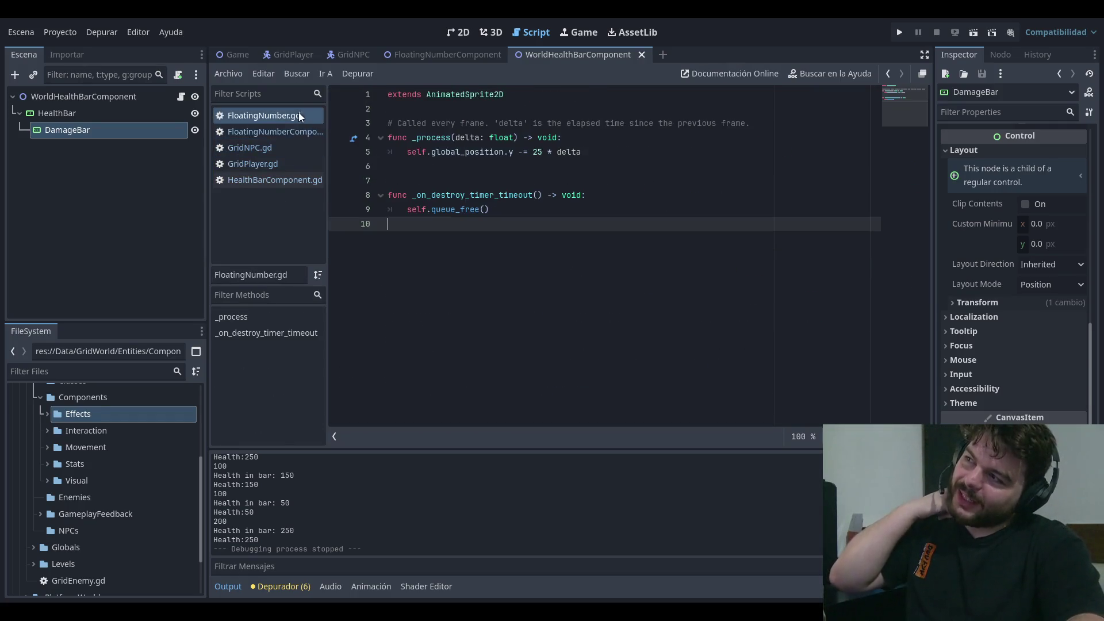
pyautogui.click(906, 35)
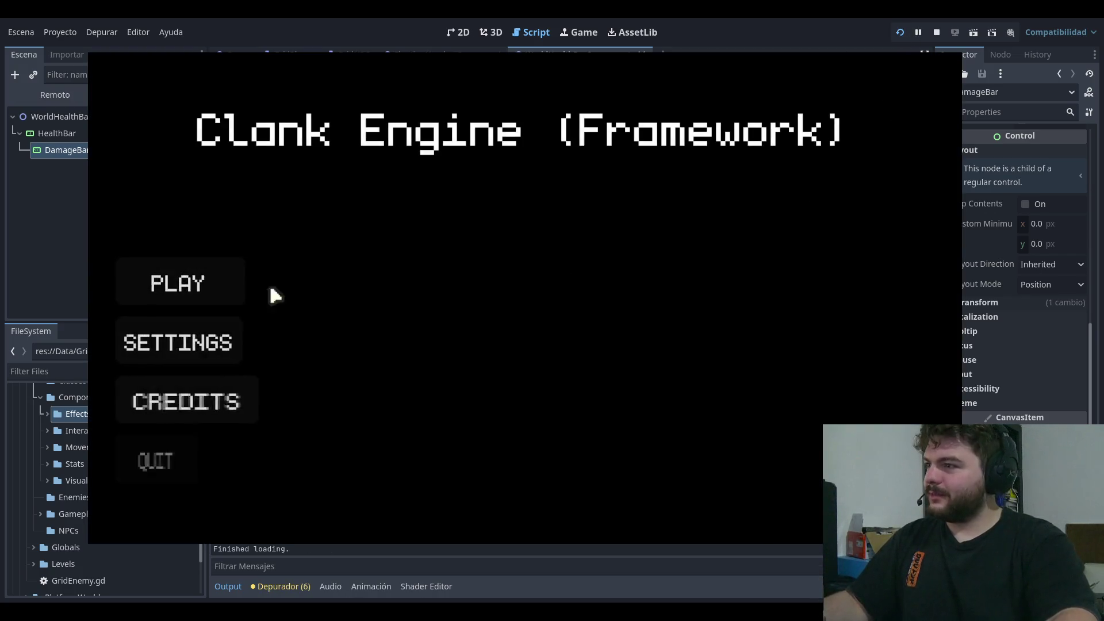
# - Start from the title menu, drain a goblin's bar to Health:-50, then stop
pyautogui.click(229, 283)
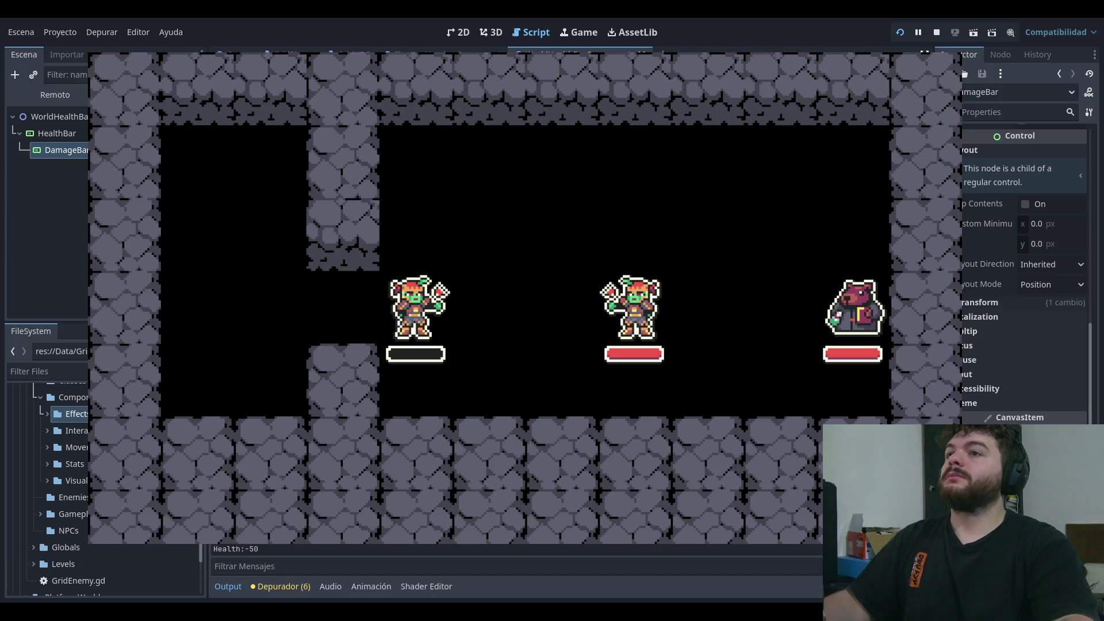
pyautogui.press('F8')
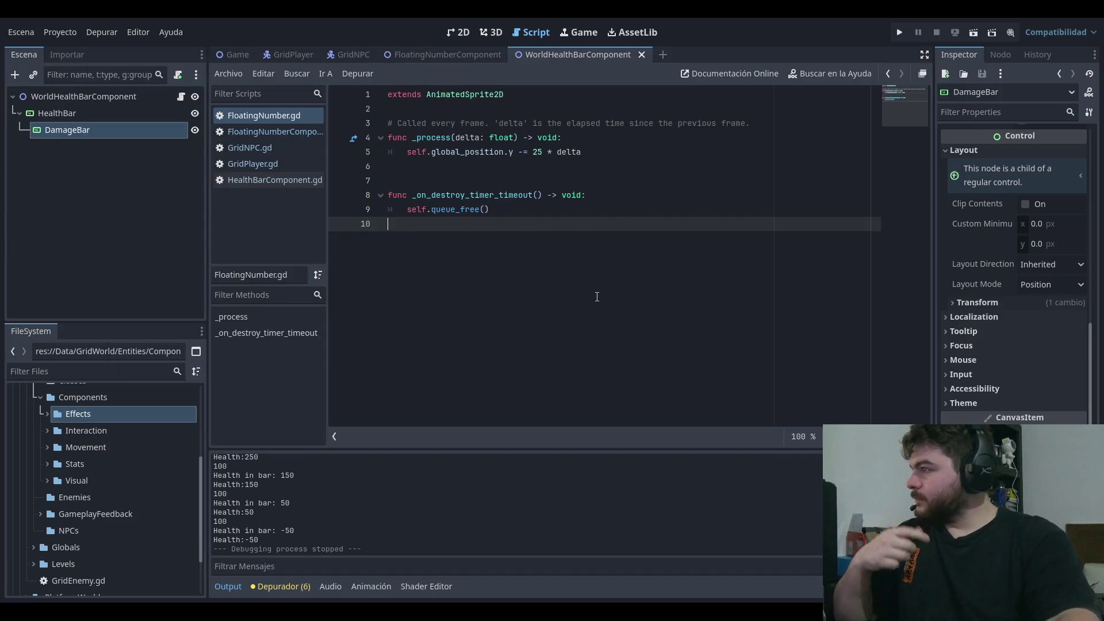